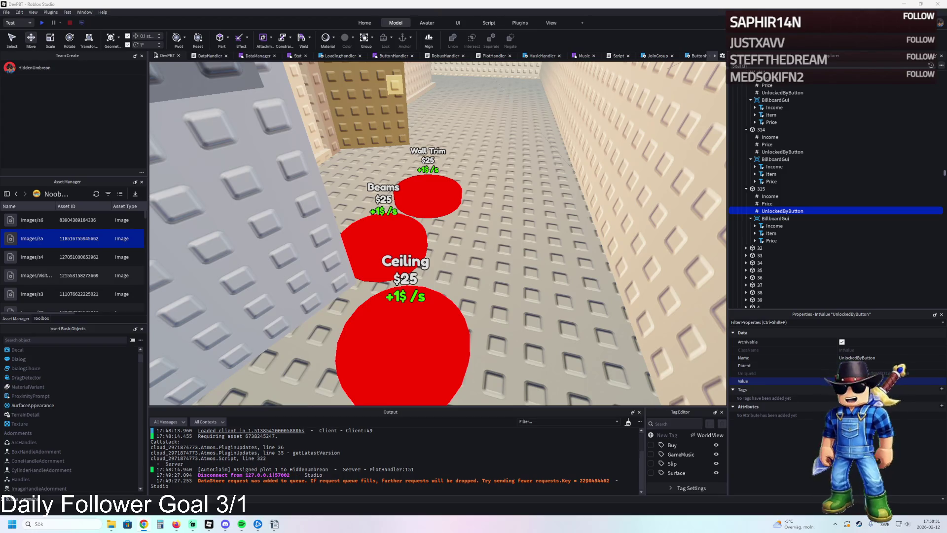
Duplicate the Wall Trim buy disc and move the copy to the right
scroll(339, 204, up, 5)
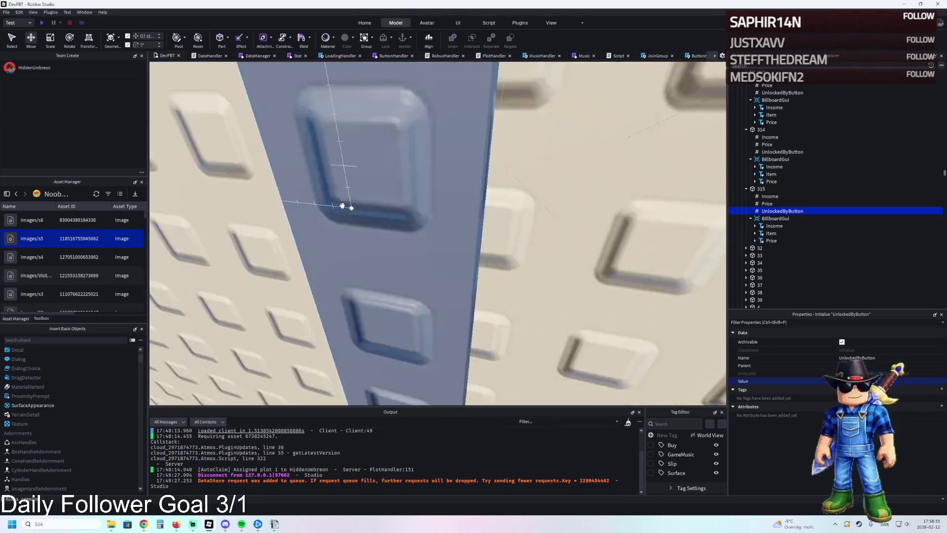
scroll(340, 204, down, 3)
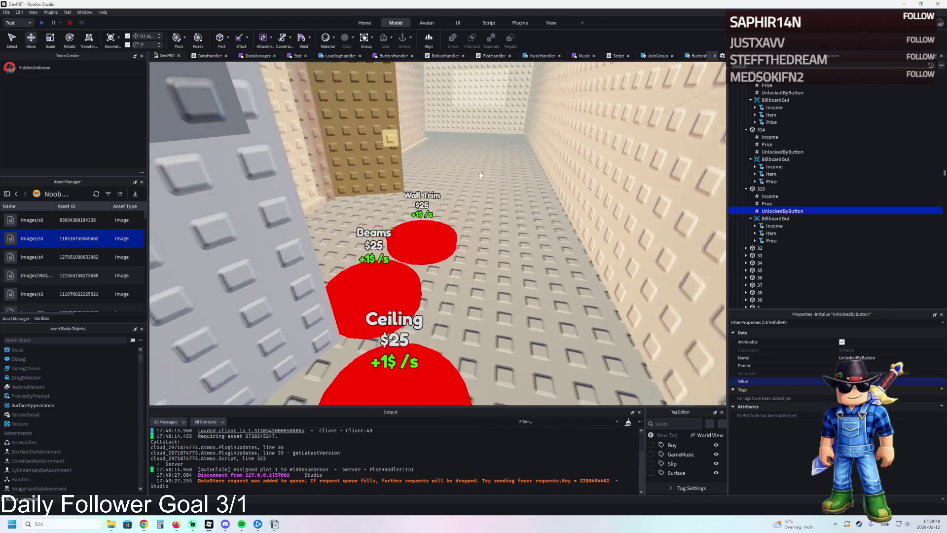
click(520, 288)
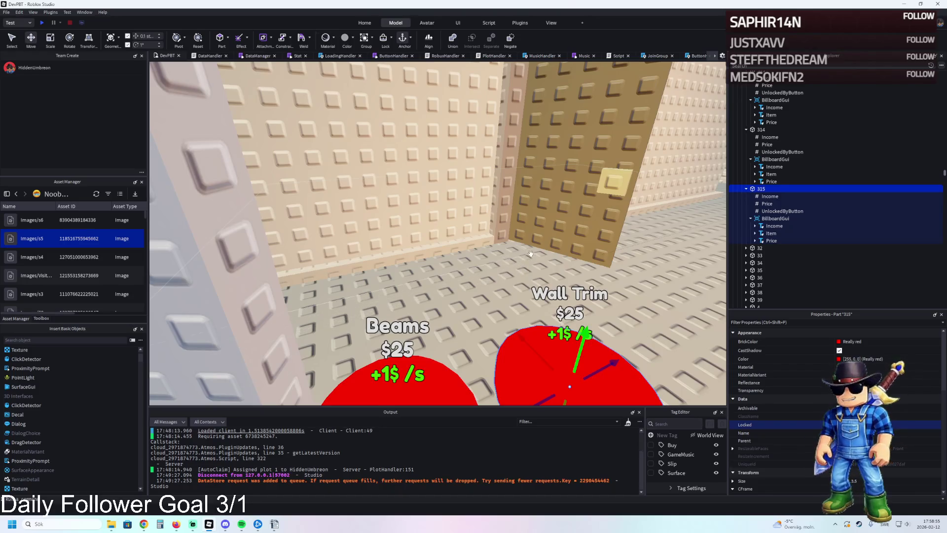
key(w)
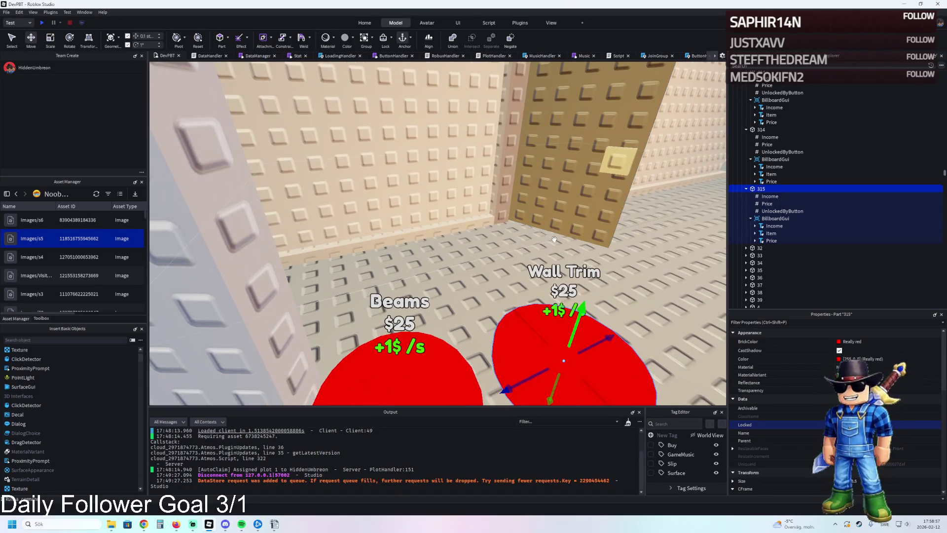
key(d)
key(d)
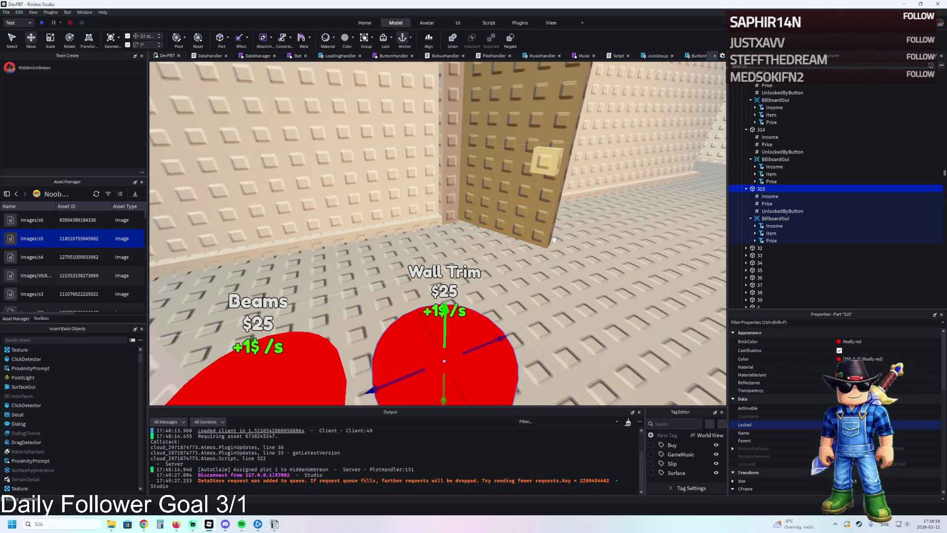
key(d)
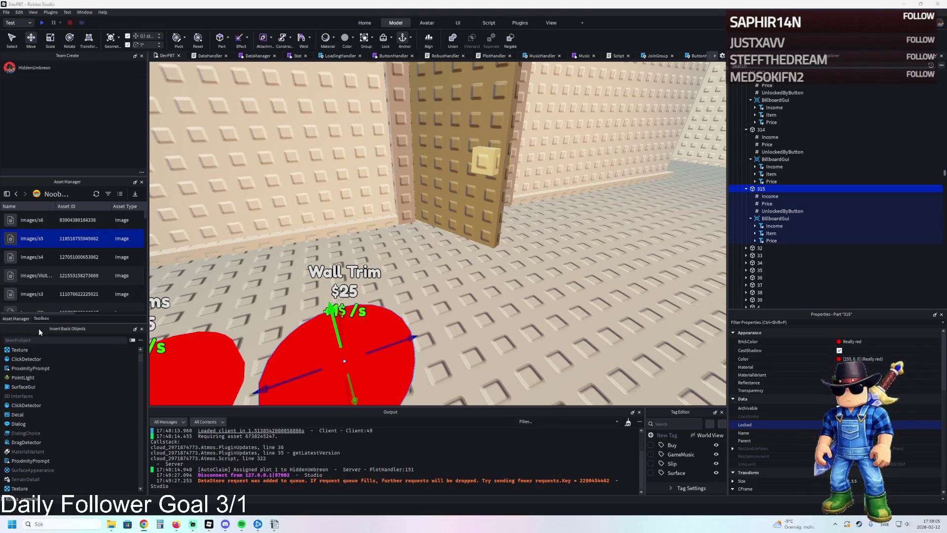
key(s)
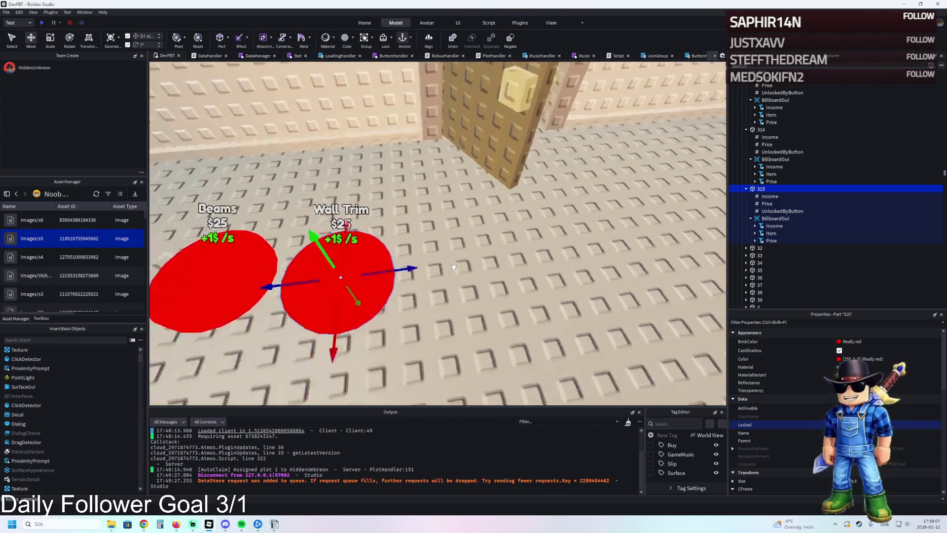
key(ctrl+d)
drag(390, 269, 515, 267)
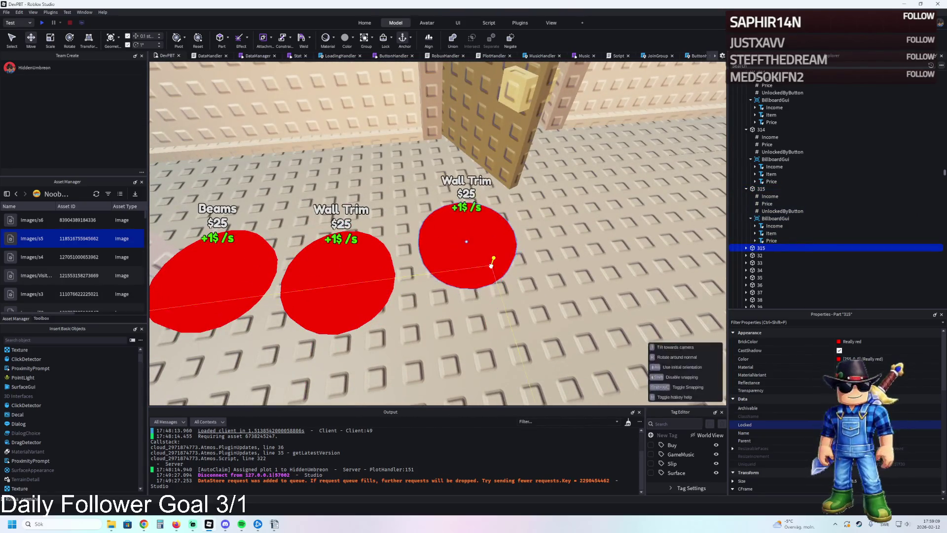
Line the Beams disc and the Wall Trim copy up side by side in the row
scroll(288, 265, up, 3)
key(a)
key(a)
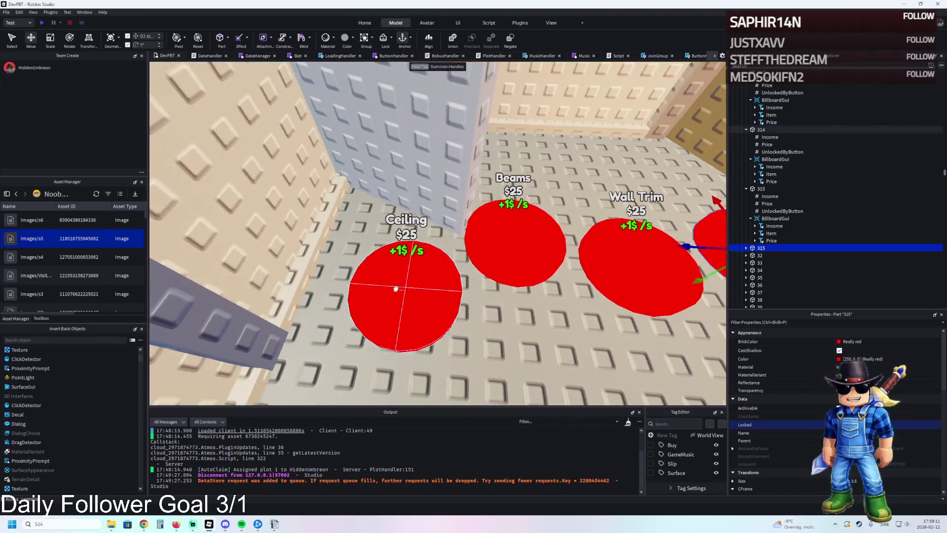
click(345, 289)
mouse_move(513, 247)
mouse_down()
mouse_move(508, 254)
mouse_move(492, 236)
mouse_up()
mouse_move(607, 268)
mouse_down()
mouse_move(535, 333)
mouse_move(540, 229)
mouse_up()
key(d)
mouse_move(543, 274)
mouse_down()
mouse_move(543, 253)
mouse_move(531, 242)
mouse_up()
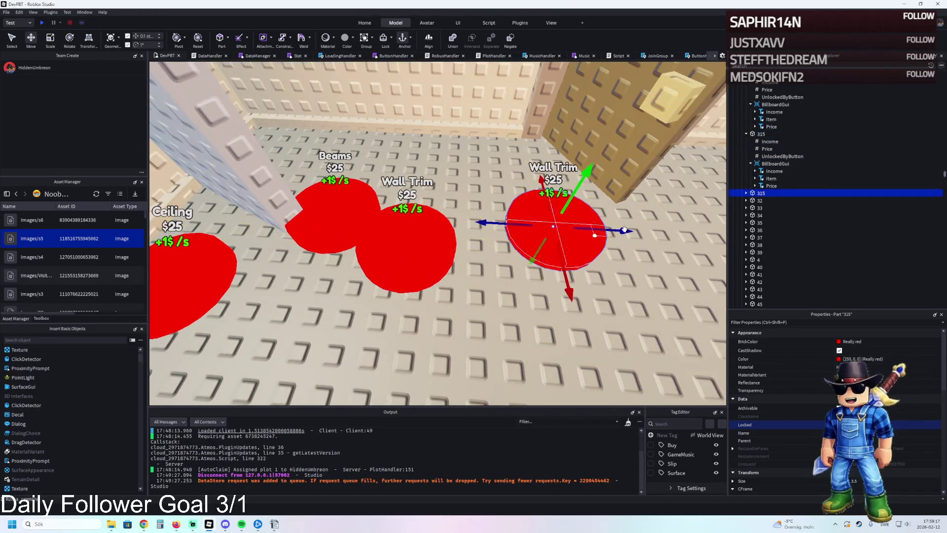
double_click(830, 196)
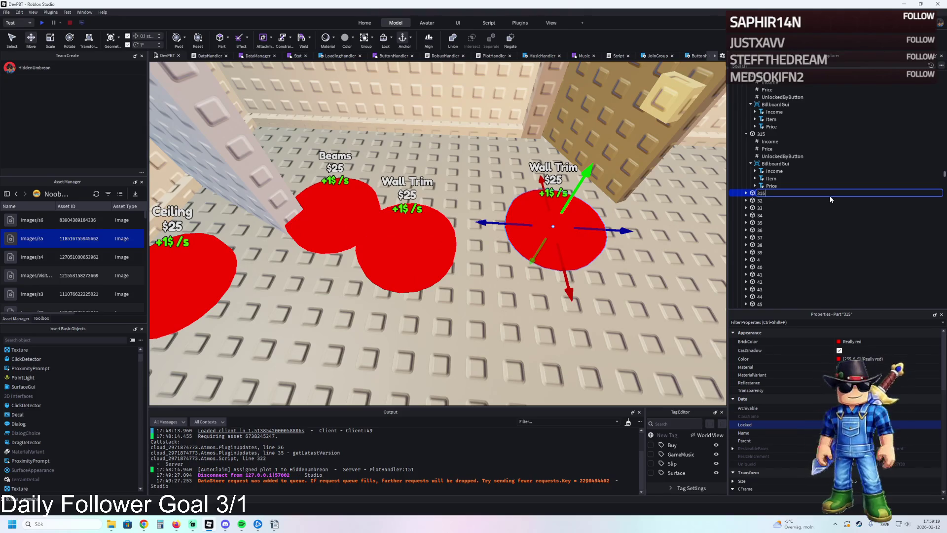
Rename the copied disc to 316
text(316)
key(Return)
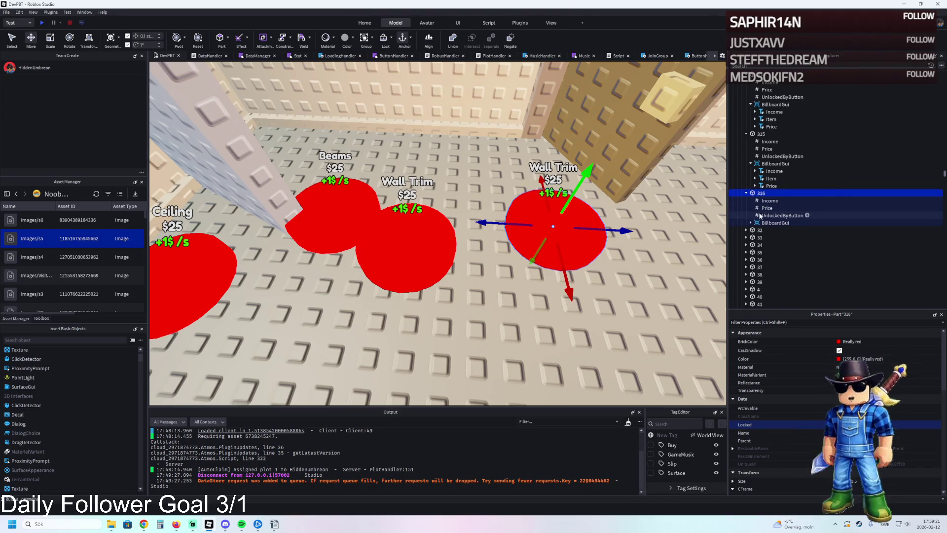
click(769, 207)
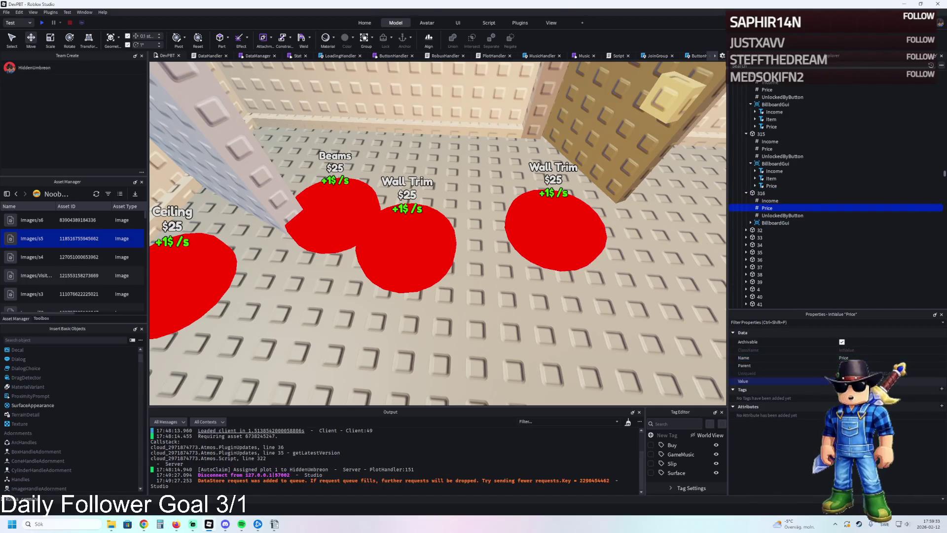
Set the Item text on part 316's billboard sign to 'Wooden Frame'
double_click(772, 222)
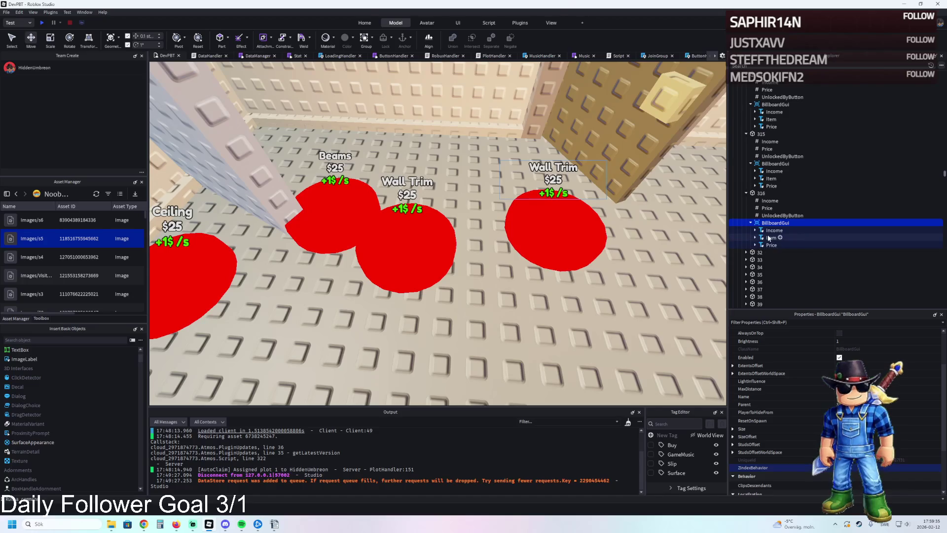
click(770, 238)
click(873, 347)
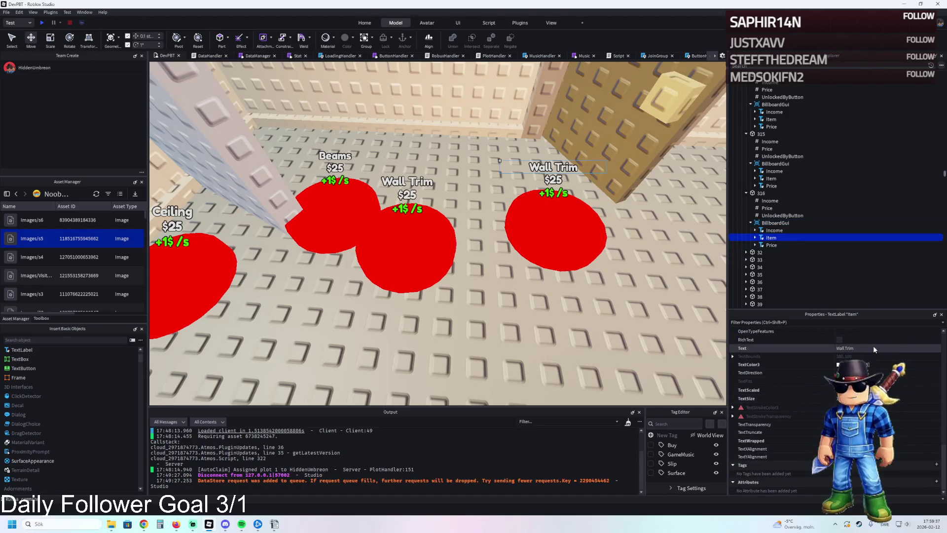
text(Wooden Frame)
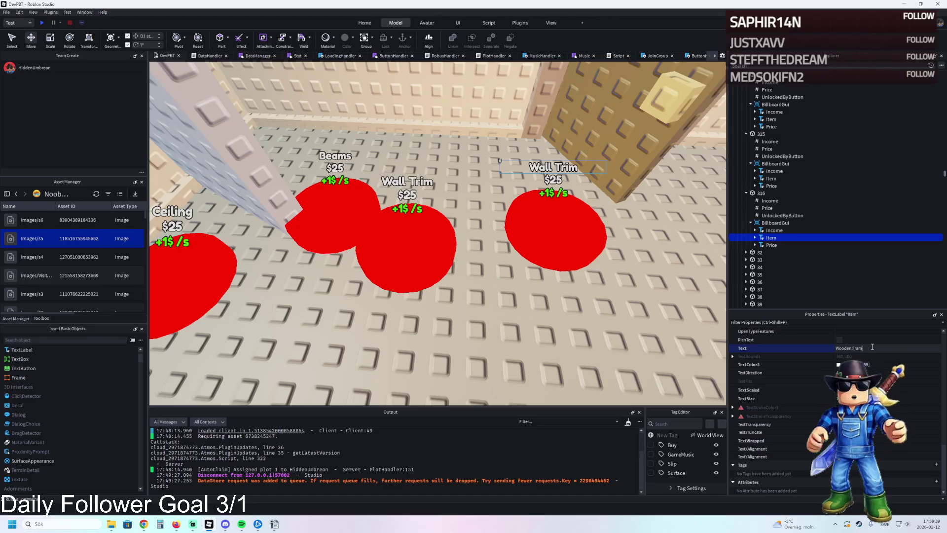
key(Return)
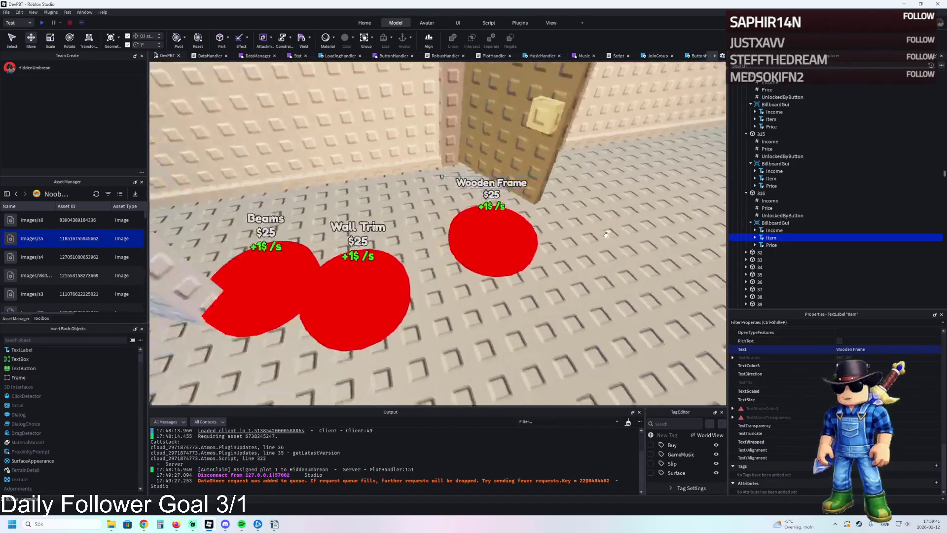
click(545, 246)
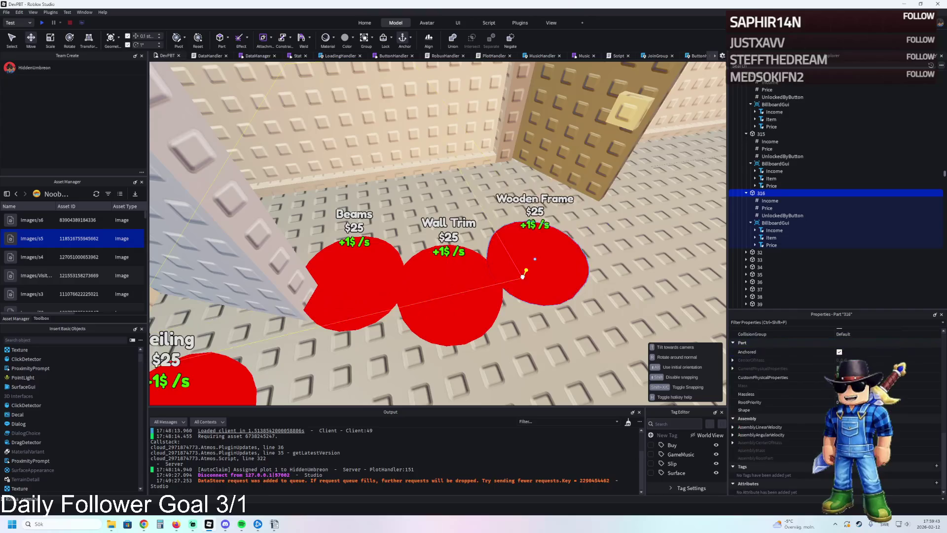
Duplicate the Wooden Frame disc and place the copy to its right
key(w)
key(f)
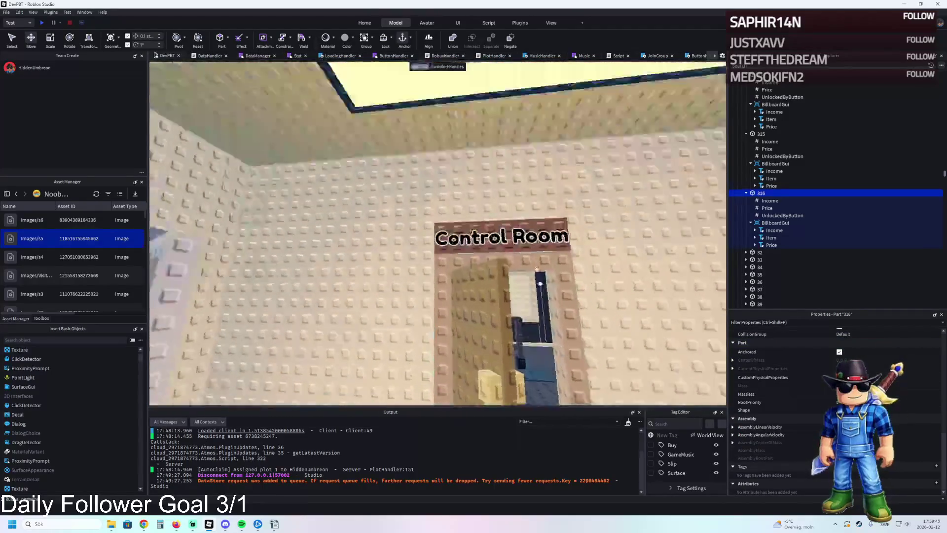
key(w)
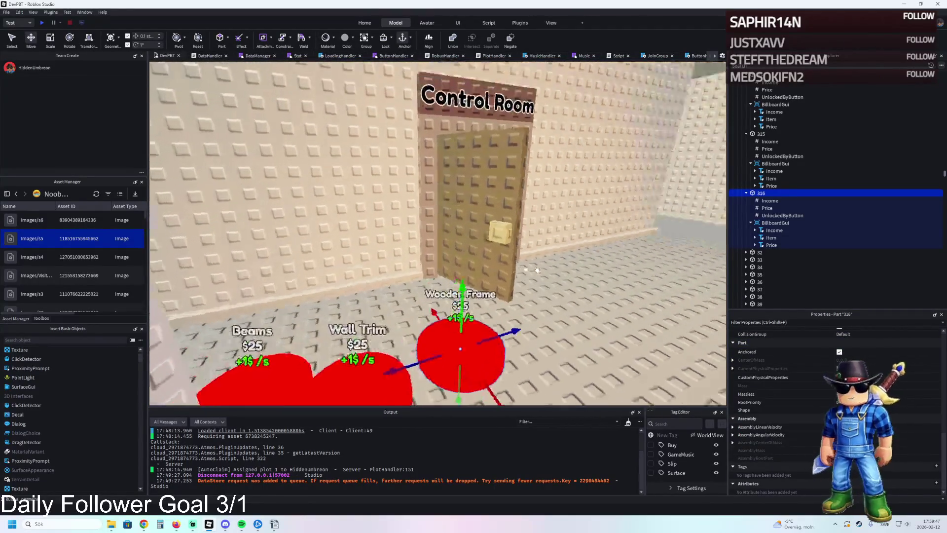
key(f)
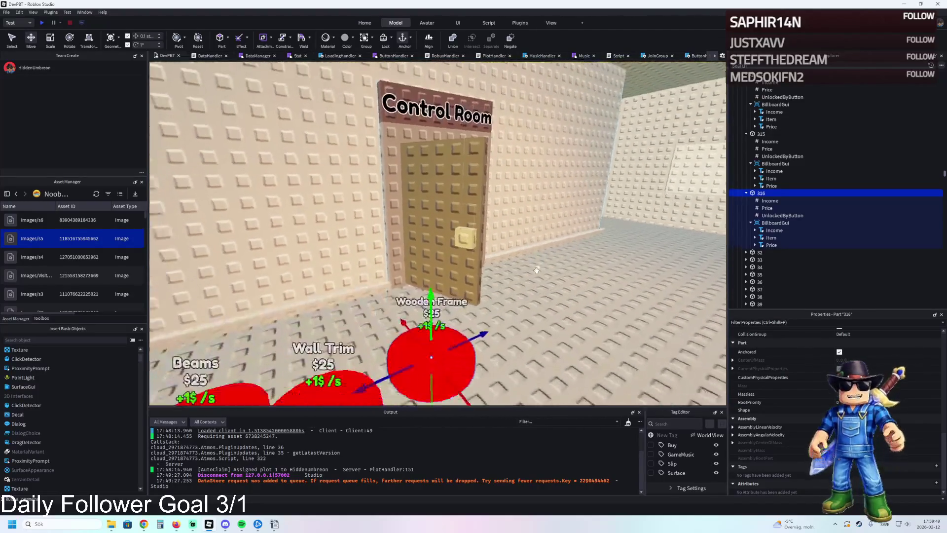
key(d)
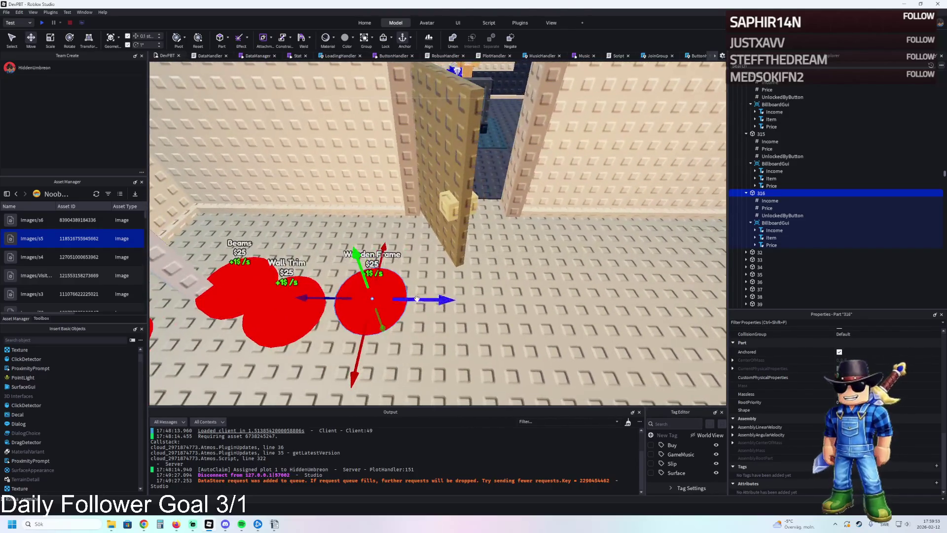
key(ctrl+d)
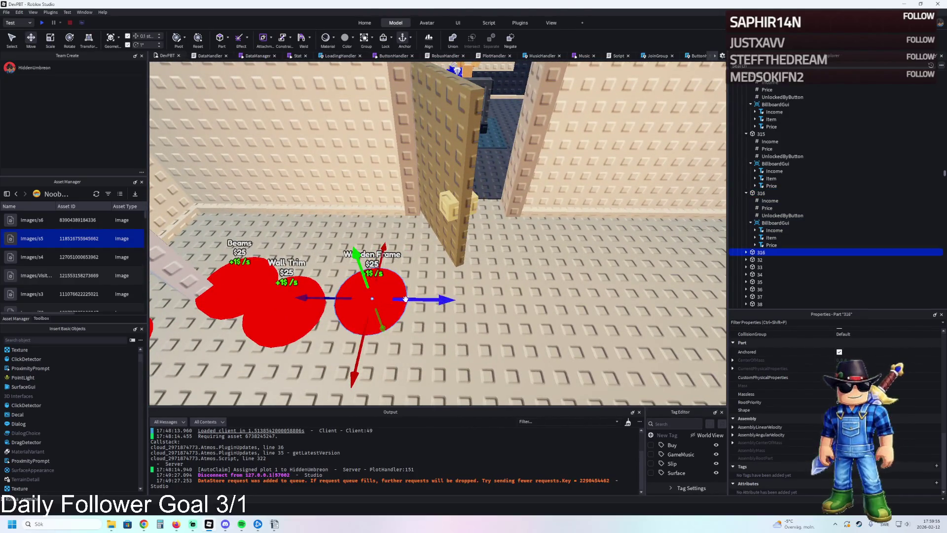
mouse_move(386, 298)
mouse_down()
mouse_move(576, 291)
mouse_move(569, 295)
mouse_up()
Name the copy 317 and select its Price value for editing
text(317)
key(Return)
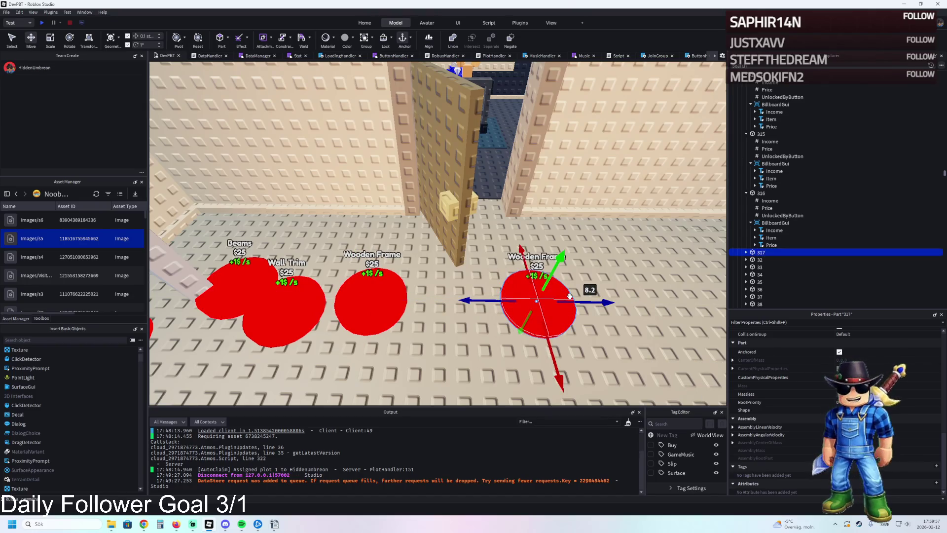
click(745, 252)
click(767, 266)
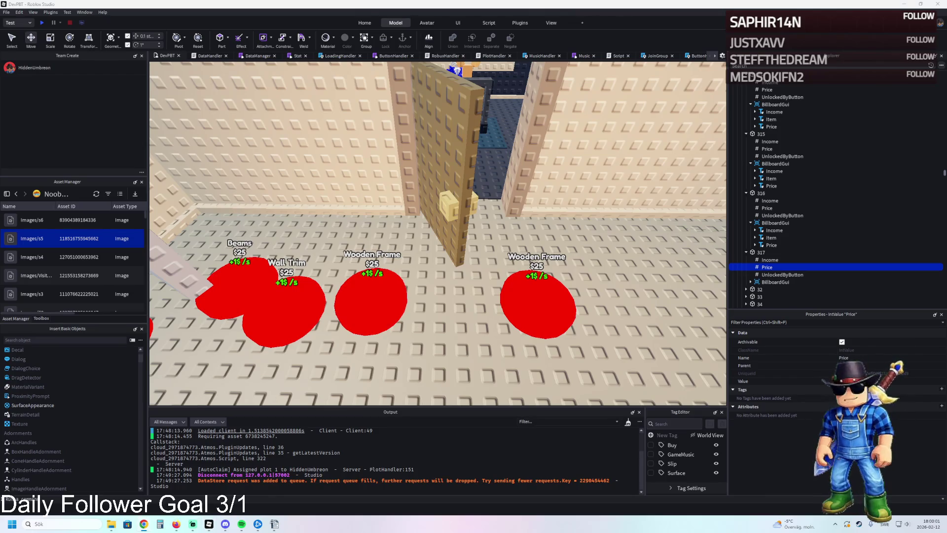
click(883, 380)
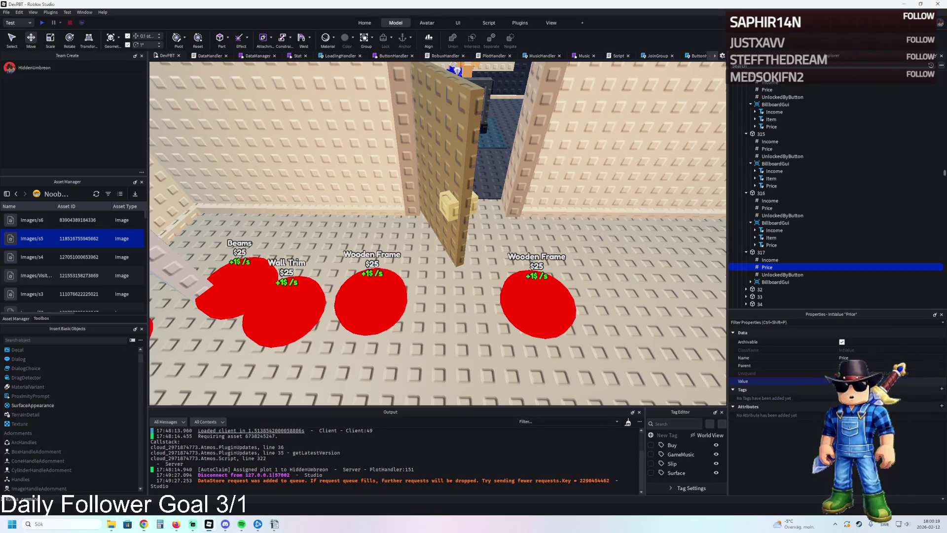
Open the Item text label on disc 317's billboard sign
click(541, 300)
click(751, 281)
click(770, 297)
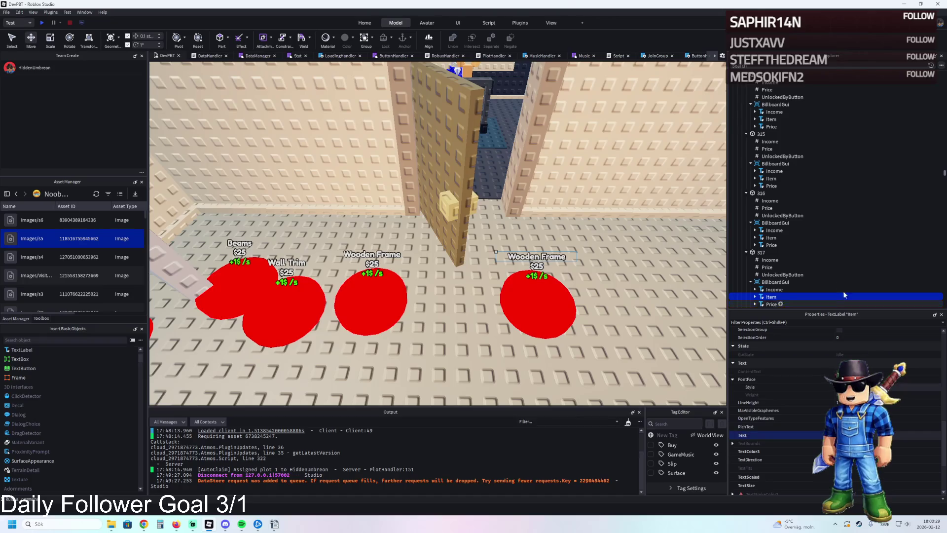
Open disc 316's sign Item label and move the disc across the floor toward the door
click(375, 293)
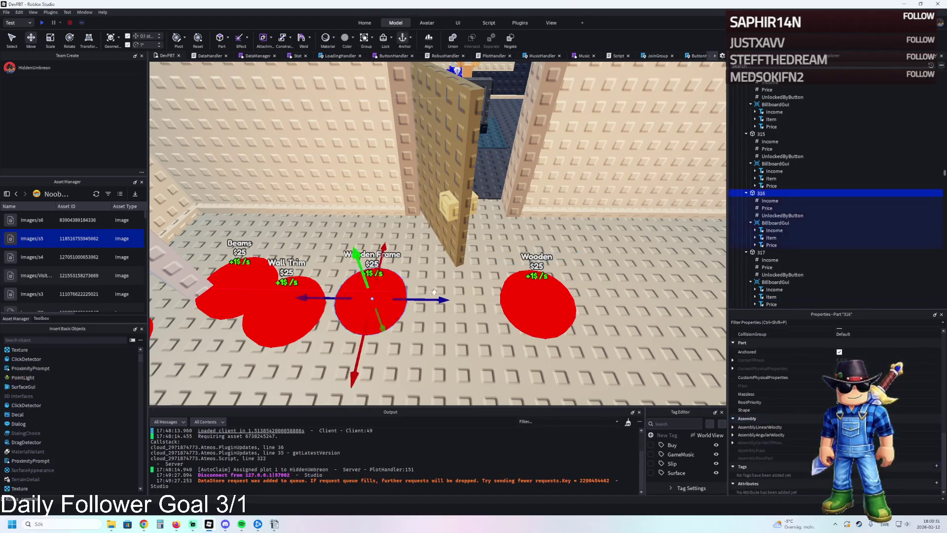
scroll(375, 293, up, 5)
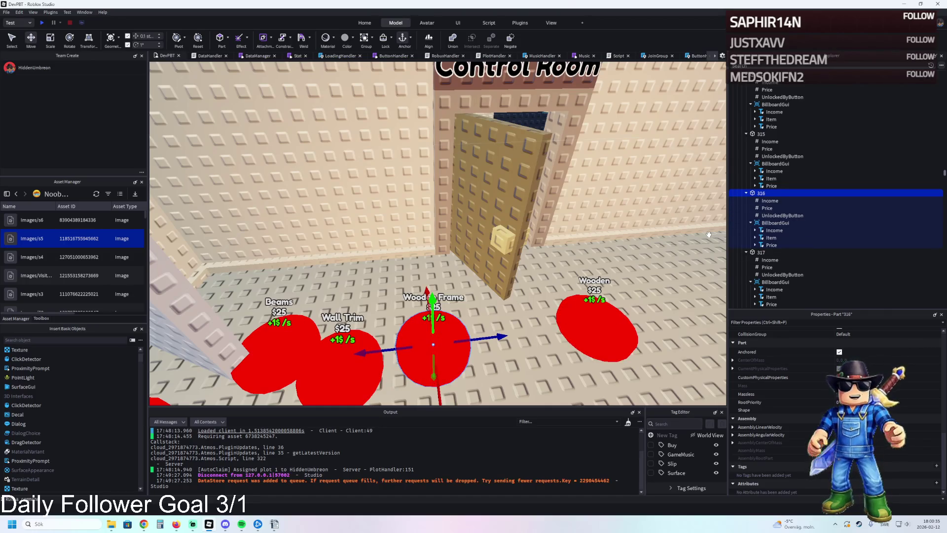
click(769, 201)
click(770, 237)
scroll(837, 401, down, 10)
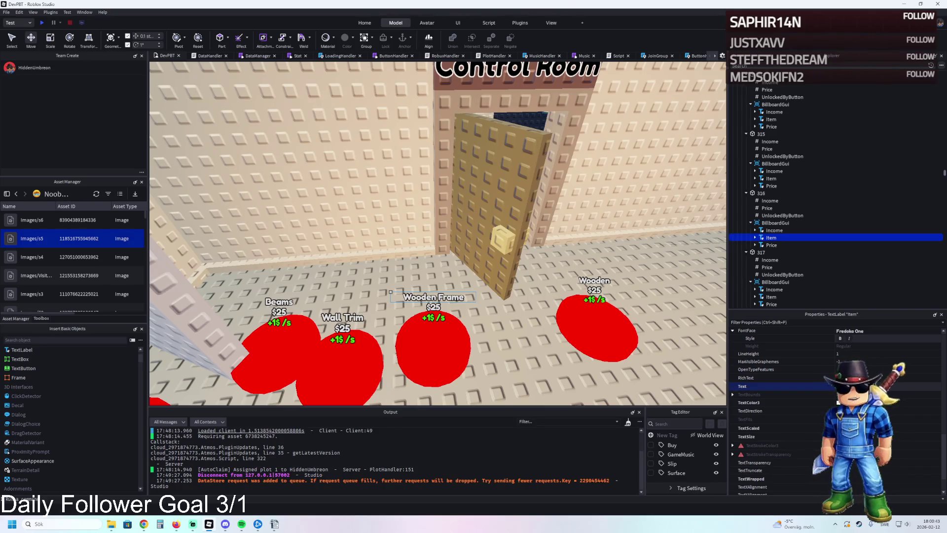
mouse_move(433, 347)
mouse_down()
mouse_move(408, 304)
mouse_move(427, 309)
mouse_up()
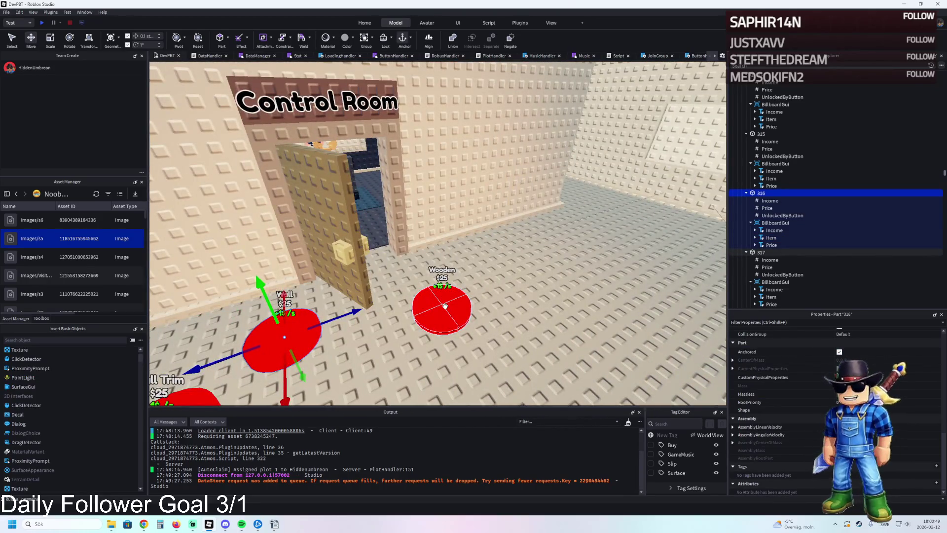
Reposition the Wall and Wooden buy buttons on the floor
mouse_move(294, 326)
mouse_down()
mouse_move(508, 264)
mouse_move(537, 222)
mouse_up()
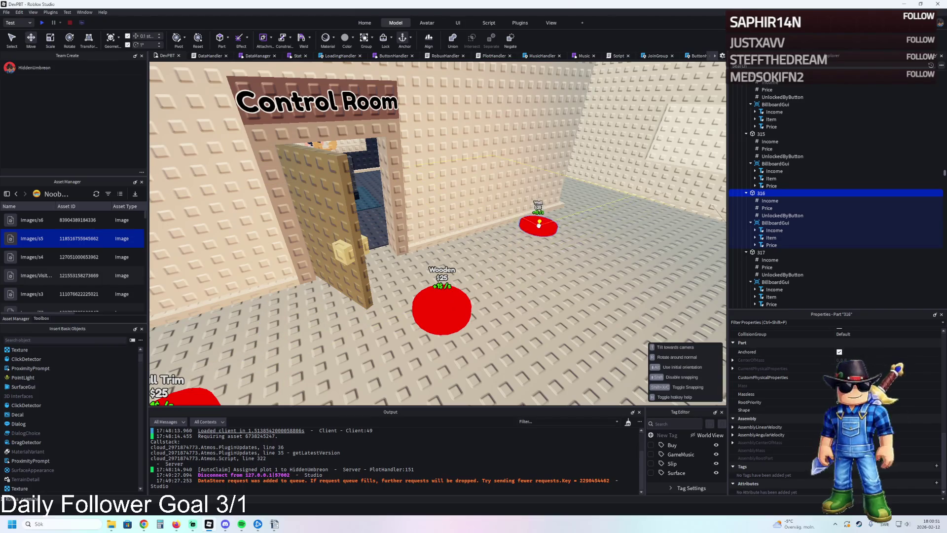
mouse_move(428, 297)
mouse_down()
mouse_move(316, 318)
mouse_move(431, 293)
mouse_up()
mouse_move(537, 225)
mouse_down()
mouse_move(454, 224)
mouse_move(443, 237)
mouse_up()
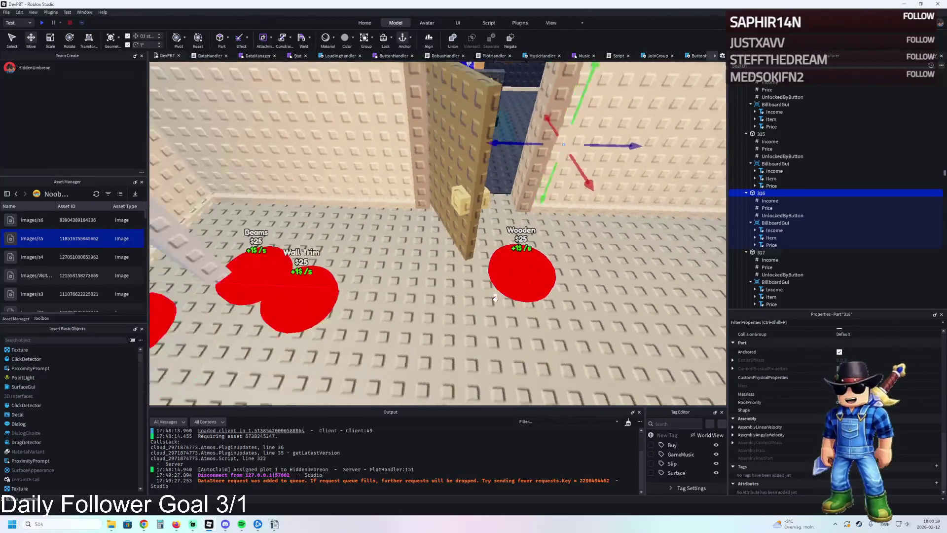
drag(504, 284, 502, 288)
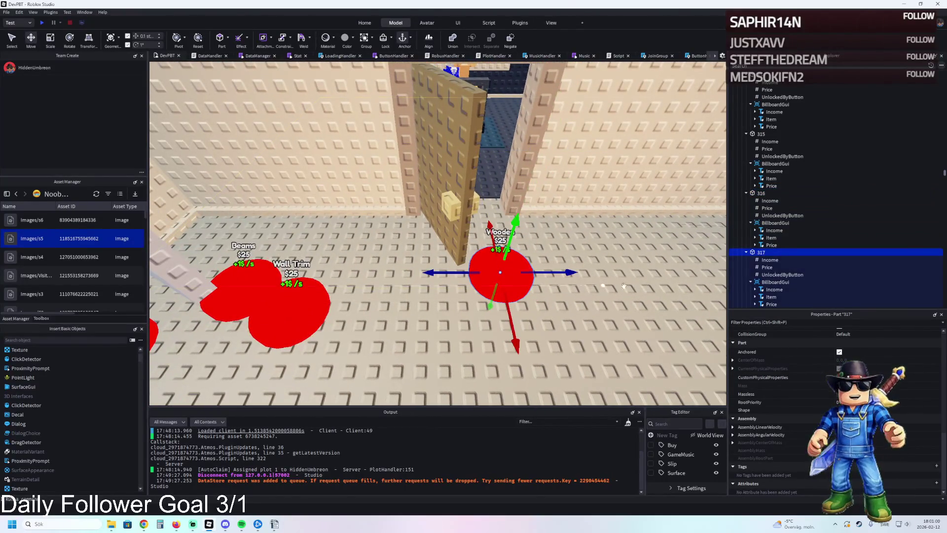
Change disc 317's sign text to Wall and move it beside the other Wall button
scroll(789, 247, down, 1)
click(771, 265)
scroll(868, 394, down, 3)
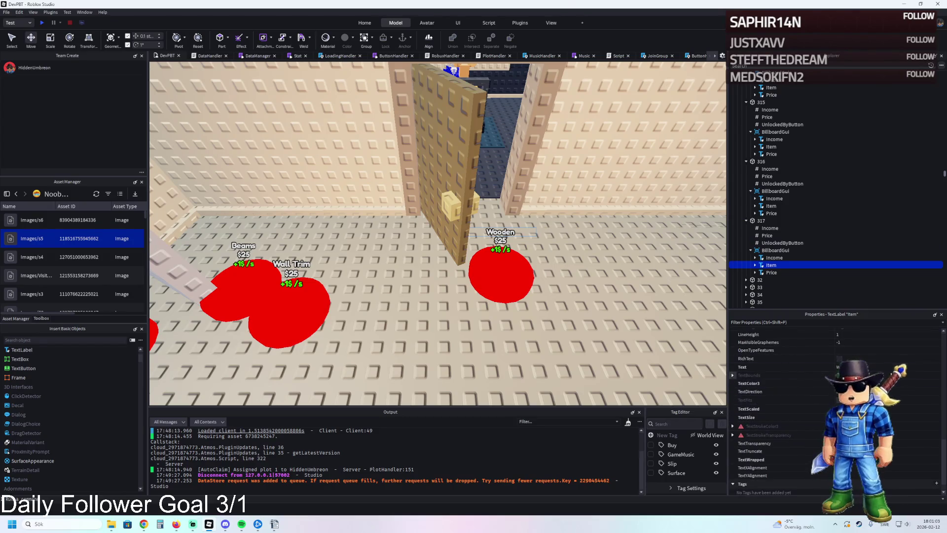
click(868, 365)
text(Wall)
key(Return)
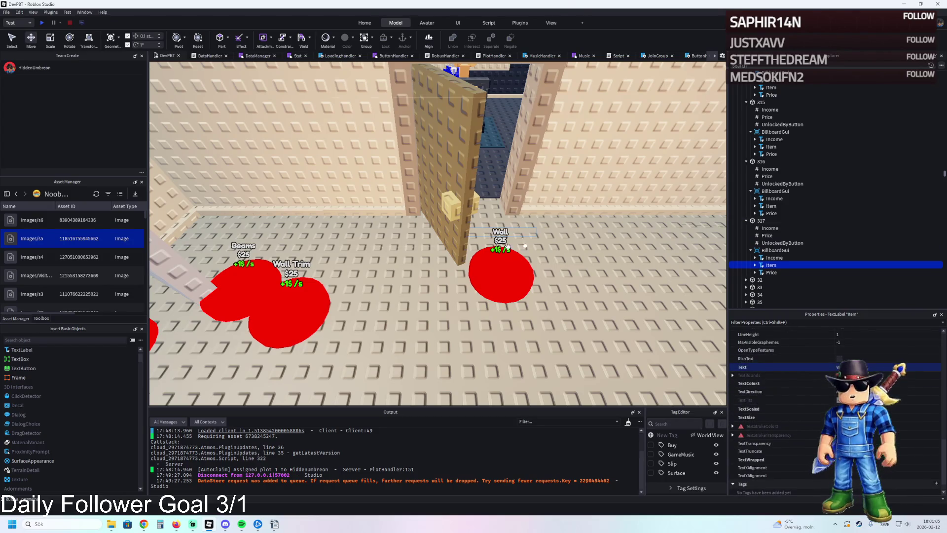
drag(510, 292, 531, 265)
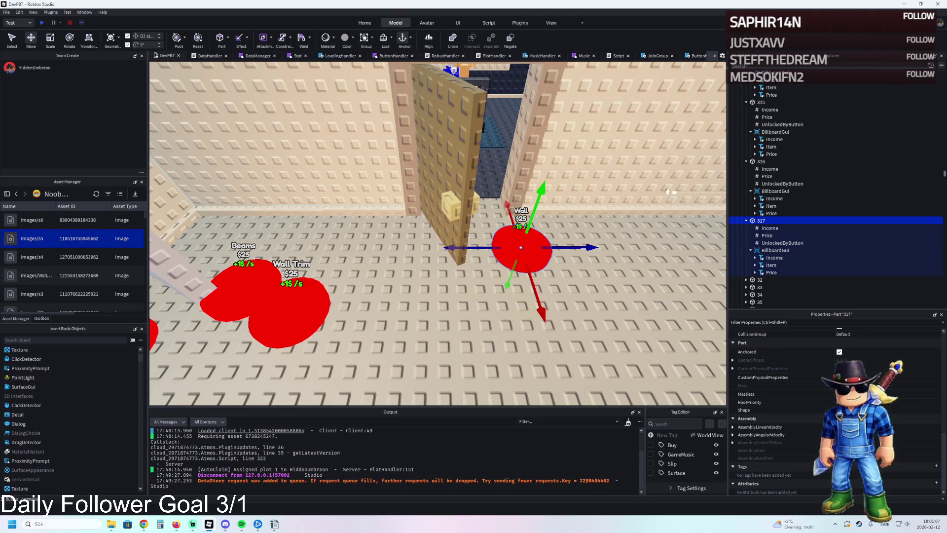
scroll(542, 189, up, 5)
scroll(541, 190, down, 5)
drag(364, 347, 373, 335)
scroll(364, 343, up, 5)
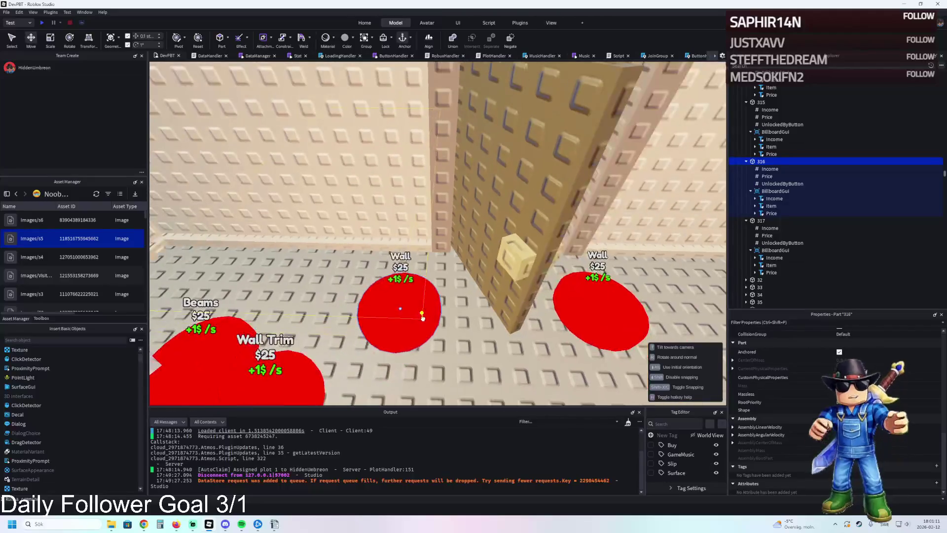
Lower the relabelled Wall button 0.1 studs onto the floor
key(d)
click(482, 303)
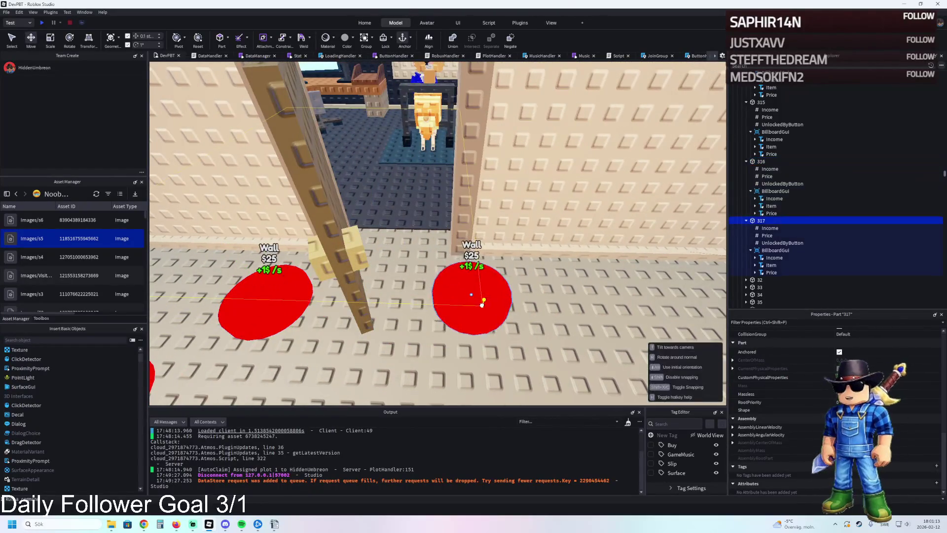
key(f)
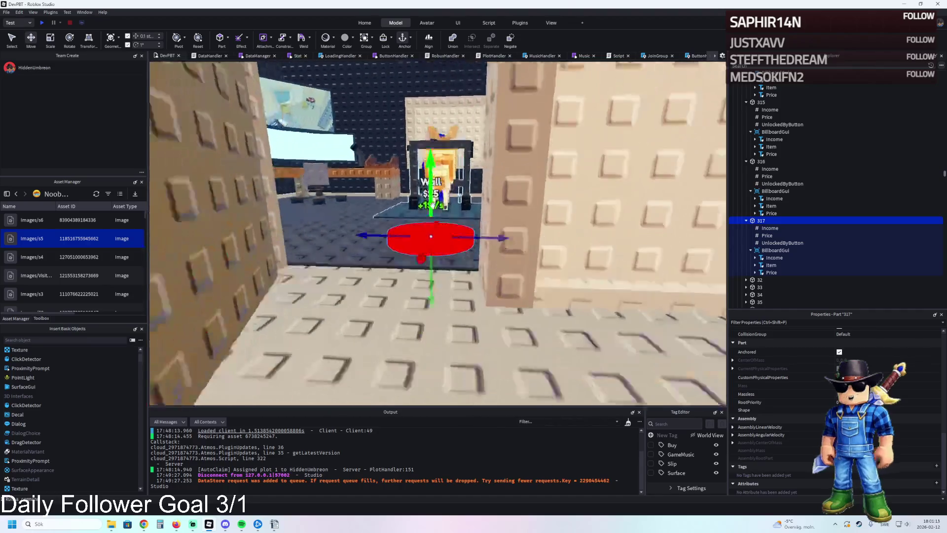
drag(433, 250, 431, 245)
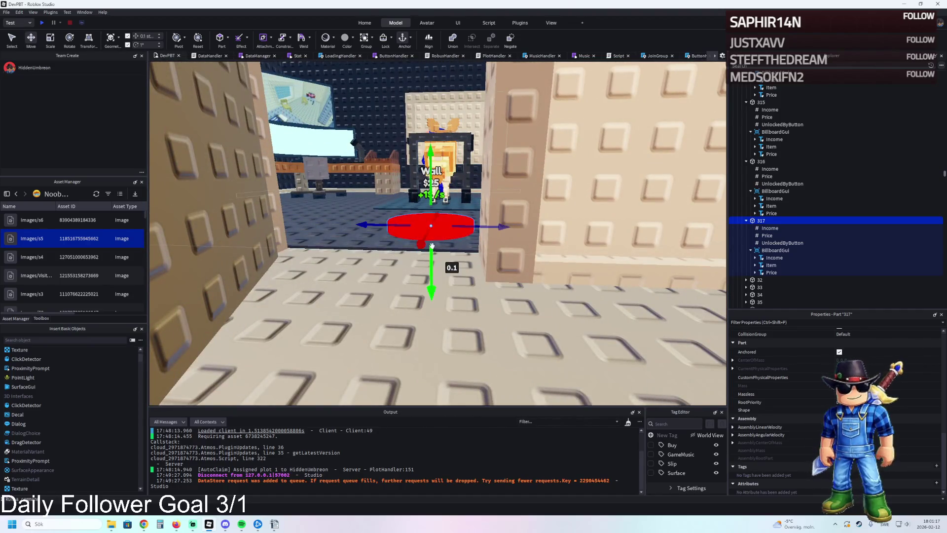
Fly the camera into the Control Room and frame the Wall button
key(s)
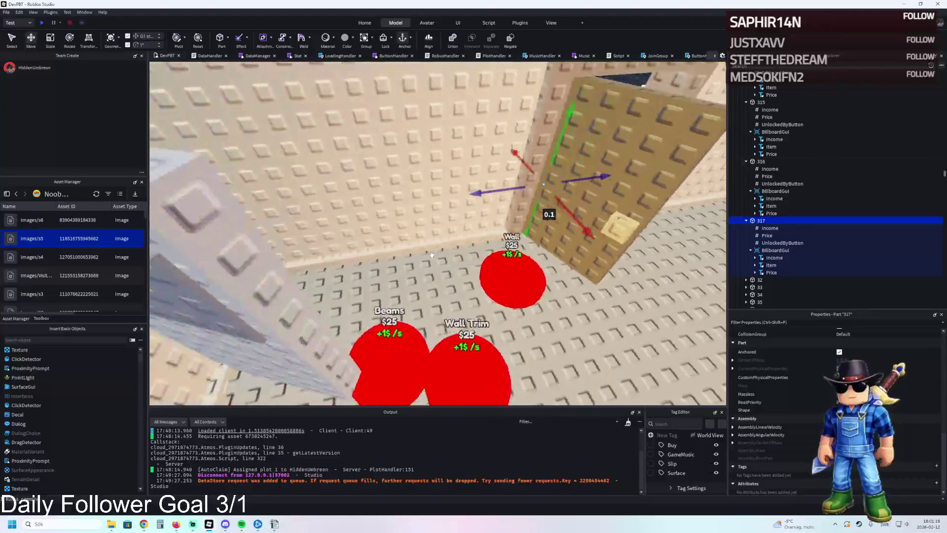
key(w)
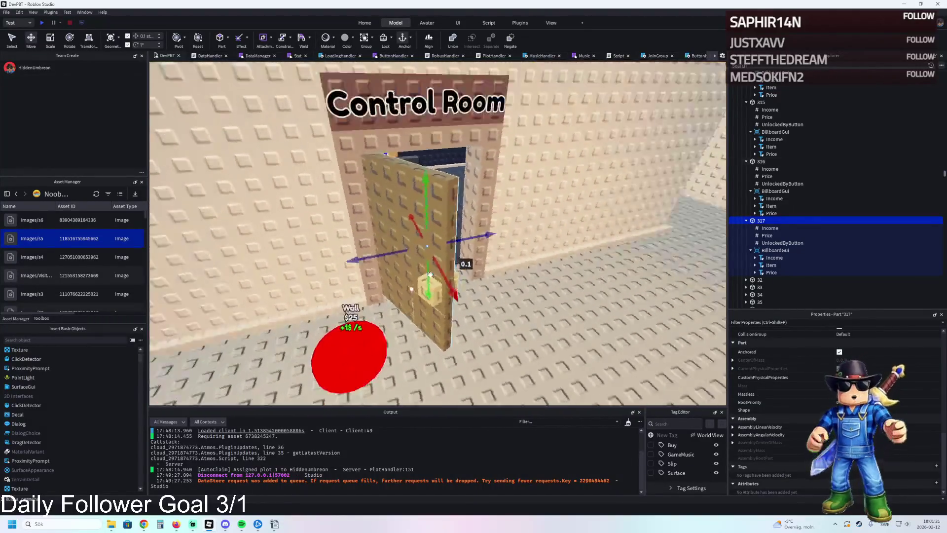
key(w)
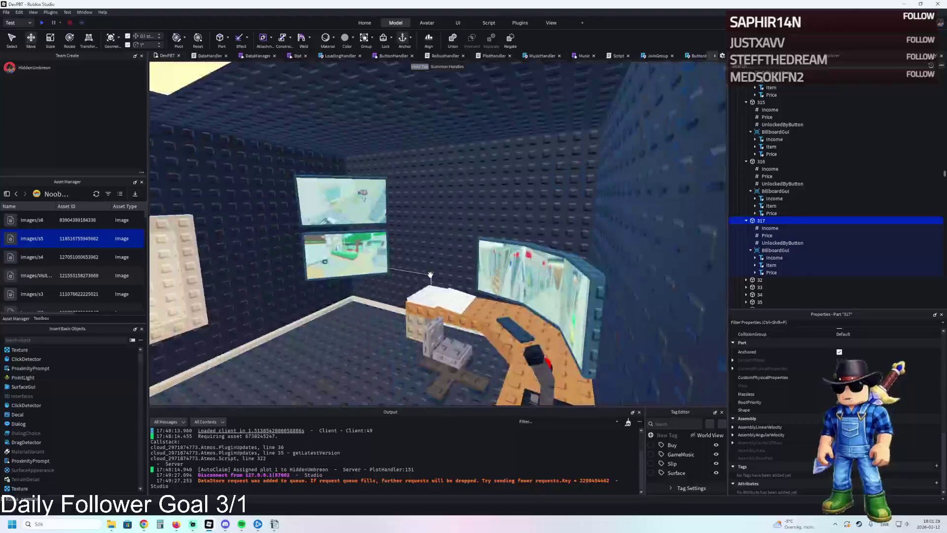
key(f)
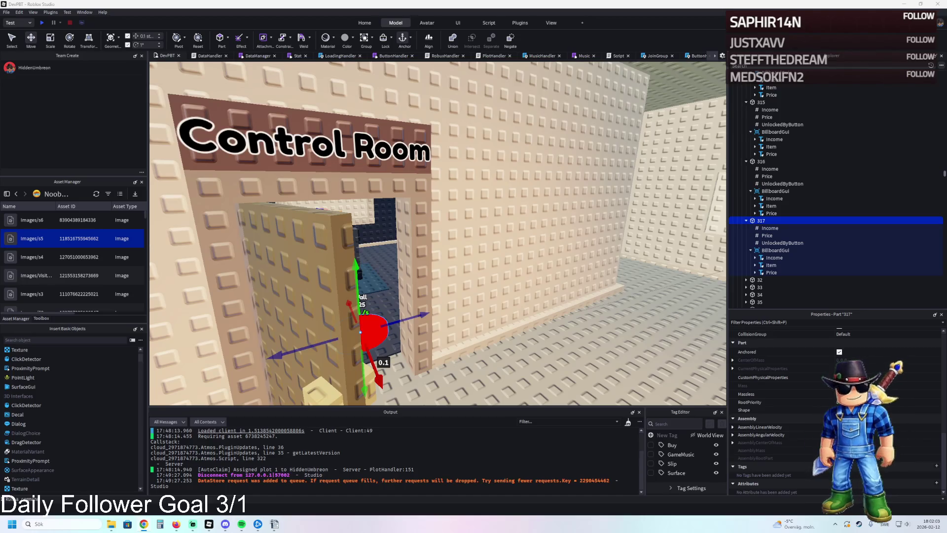
scroll(329, 230, down, 10)
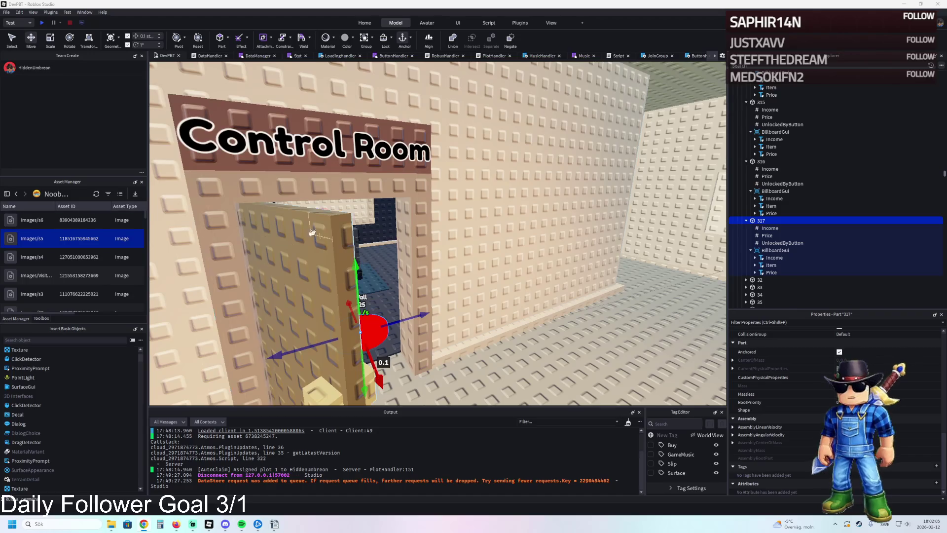
scroll(329, 230, up, 5)
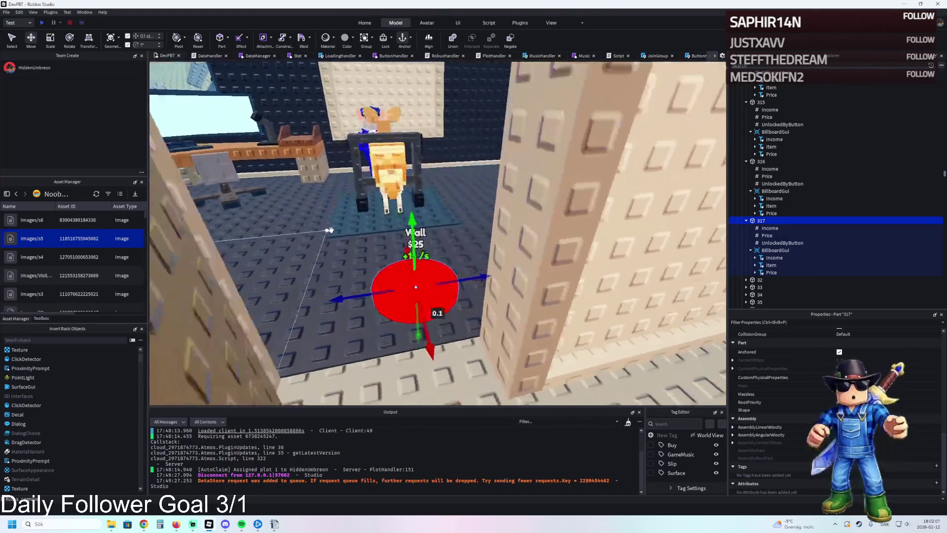
scroll(408, 217, up, 3)
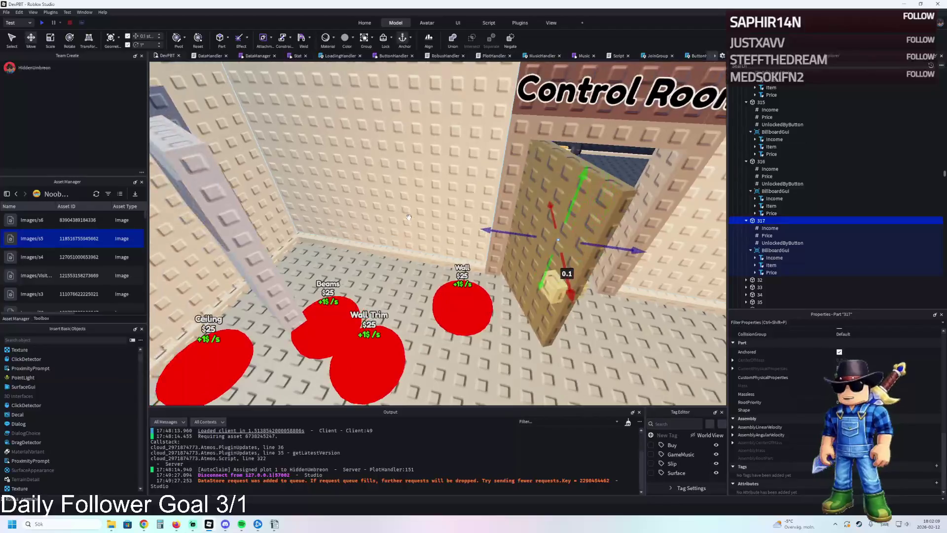
Group three Beams parts into a new model
click(349, 258)
scroll(395, 264, down, 6)
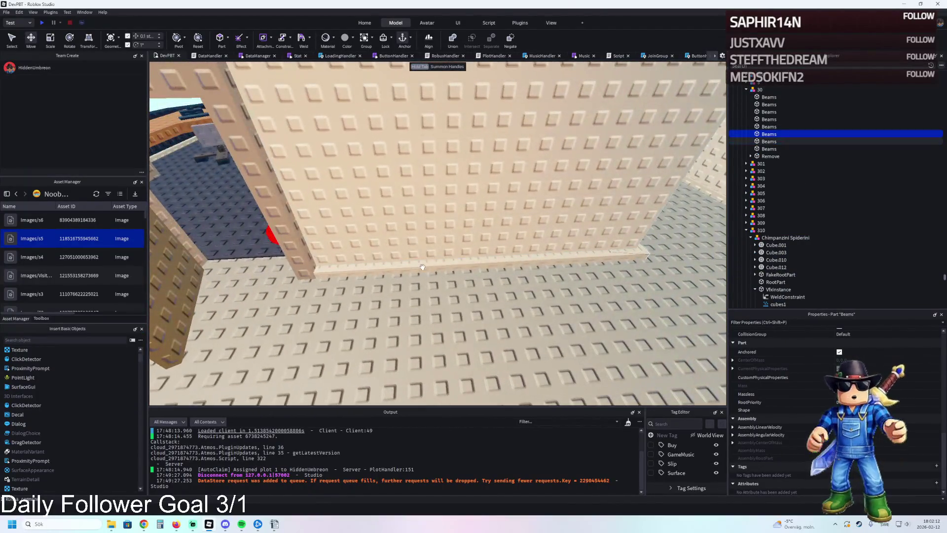
ctrl+click(422, 267)
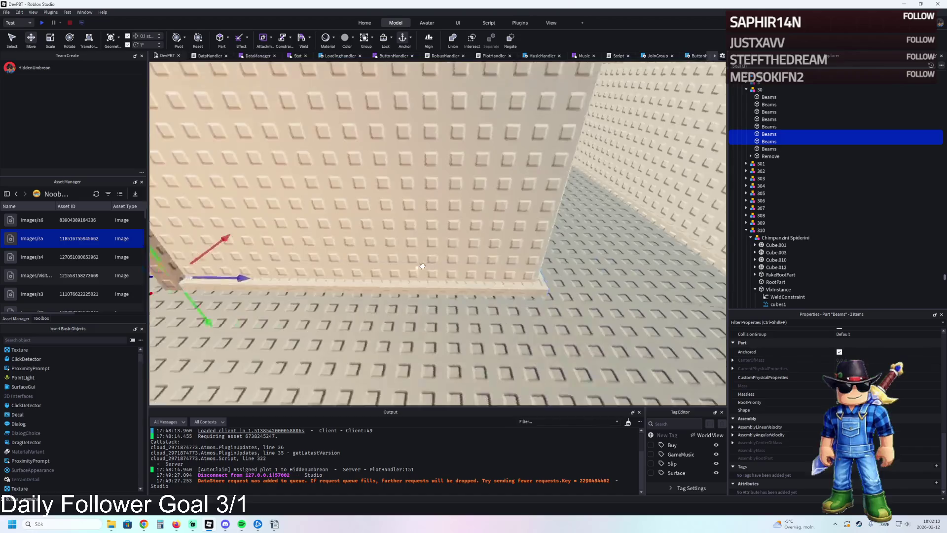
ctrl+click(379, 256)
key(w)
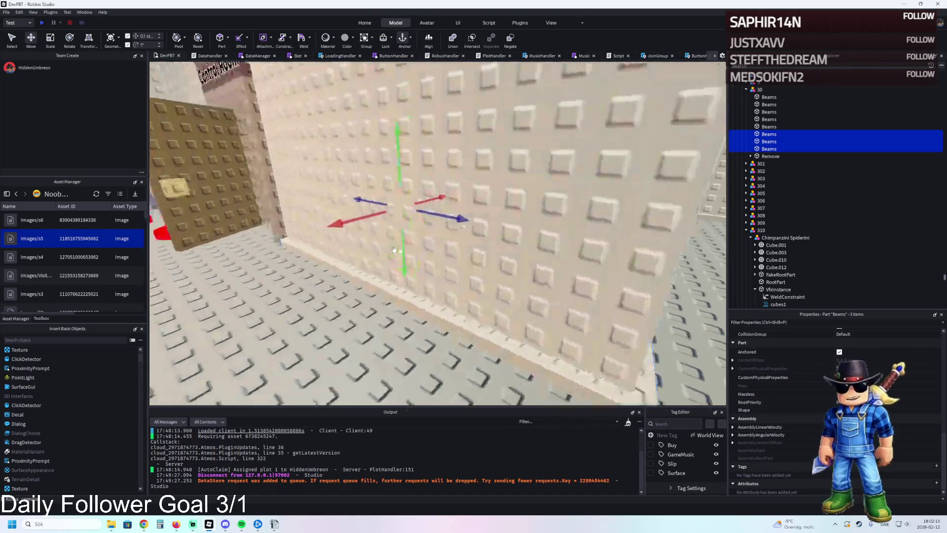
key(w)
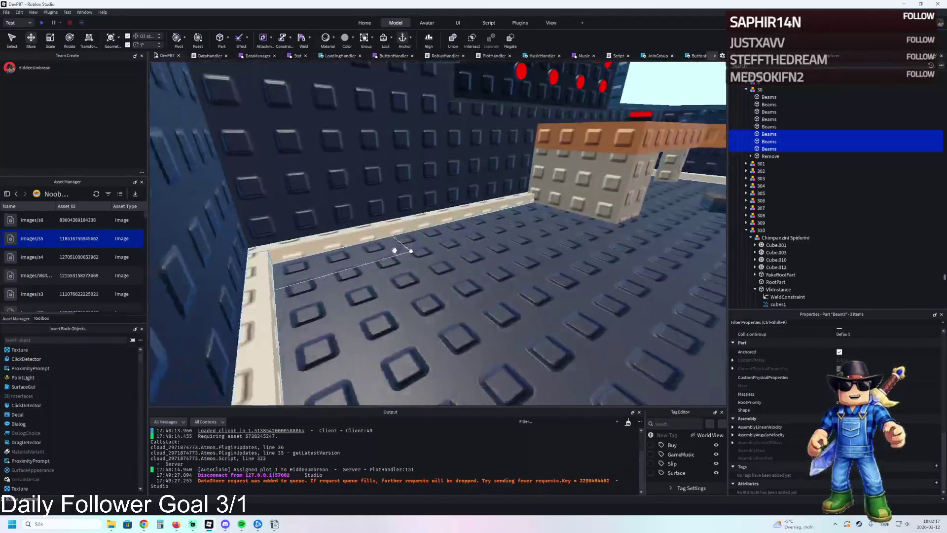
key(w)
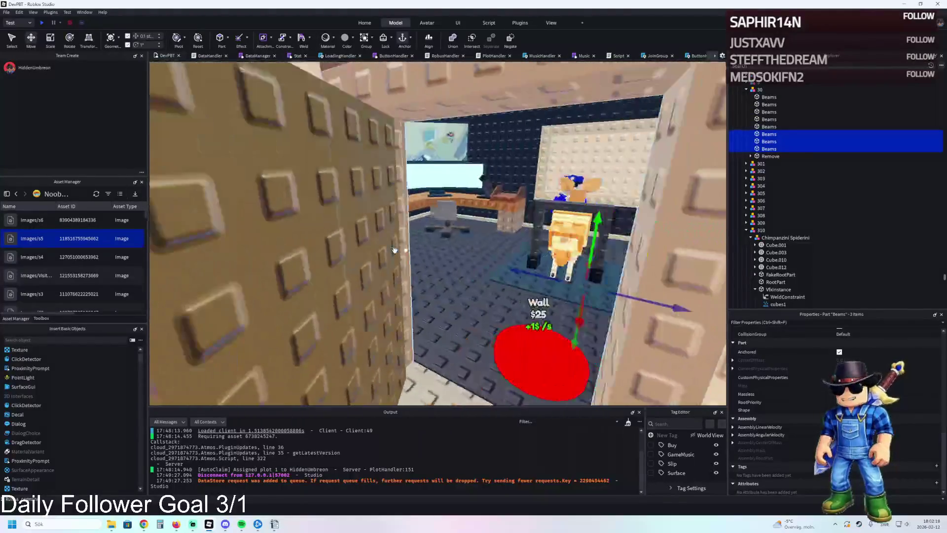
key(ctrl+g)
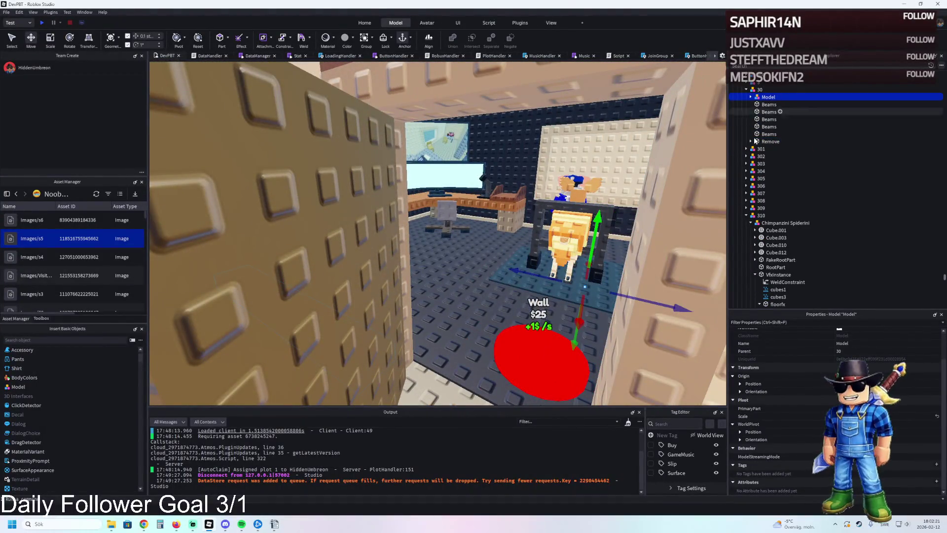
Move the new model among the numbered upgrades and rename it 314
click(742, 217)
click(745, 216)
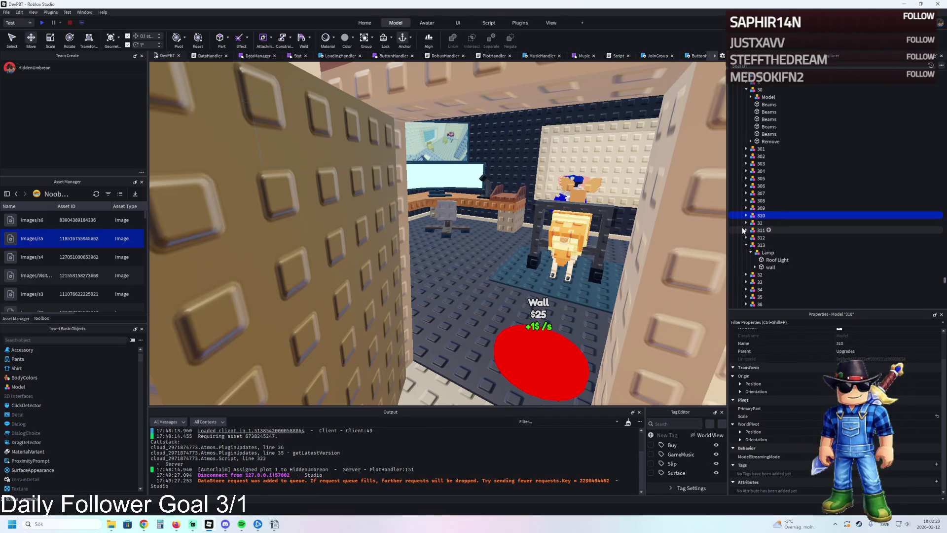
click(745, 238)
click(745, 238)
click(746, 245)
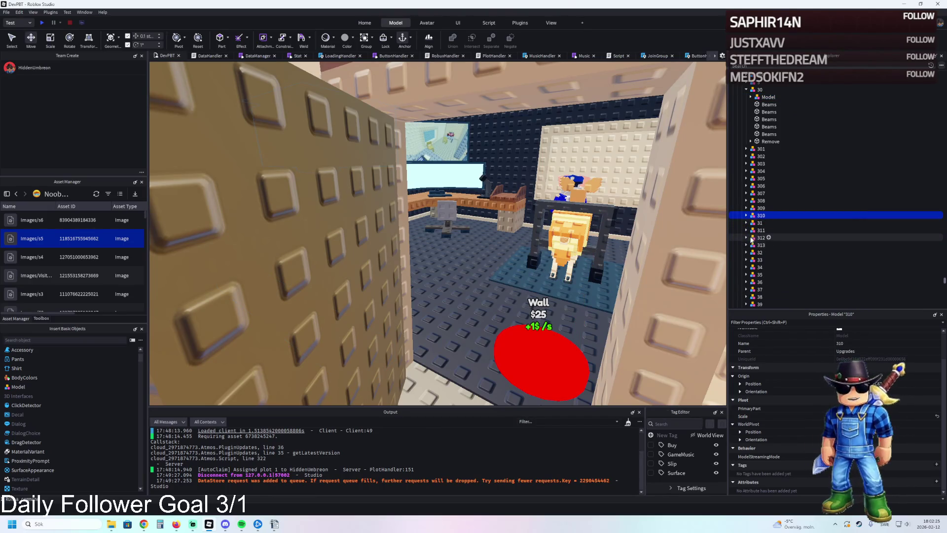
drag(769, 97, 770, 245)
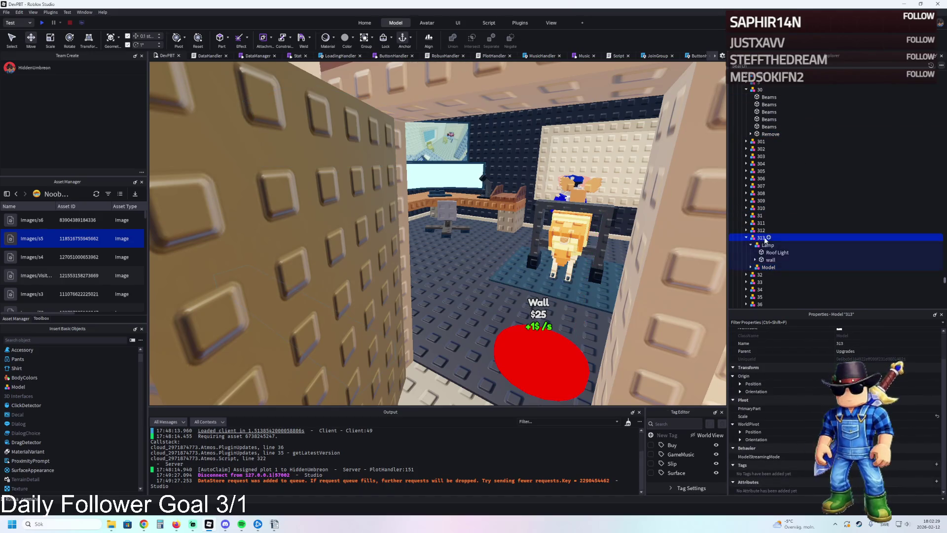
key(F2)
text(313)
key(BackSpace)
text(4)
key(Return)
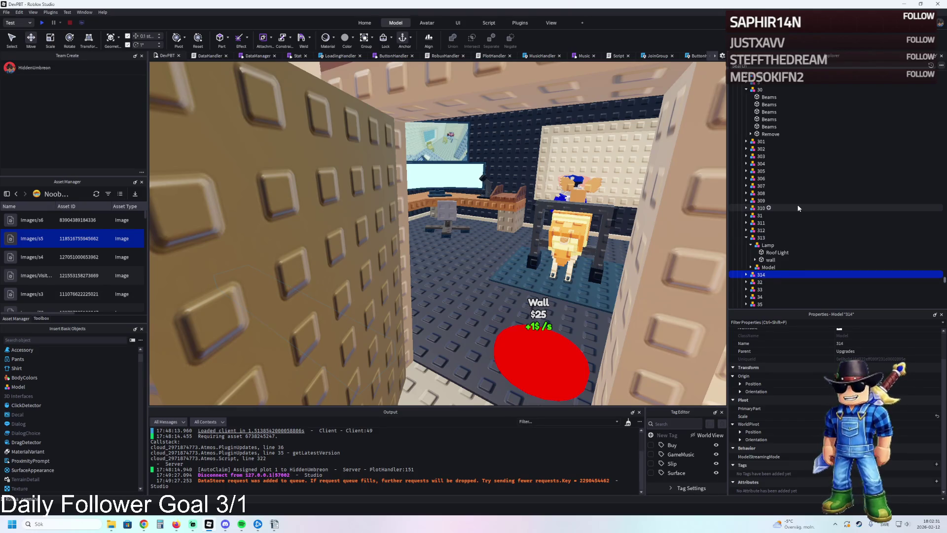
Move the Lamp from 314 into 313 and delete the Model under 313
click(745, 274)
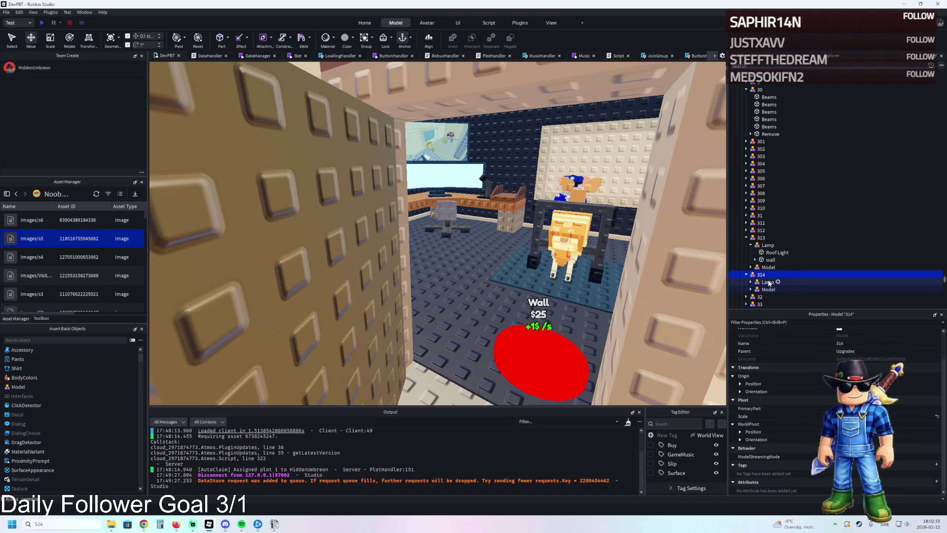
drag(768, 283, 770, 262)
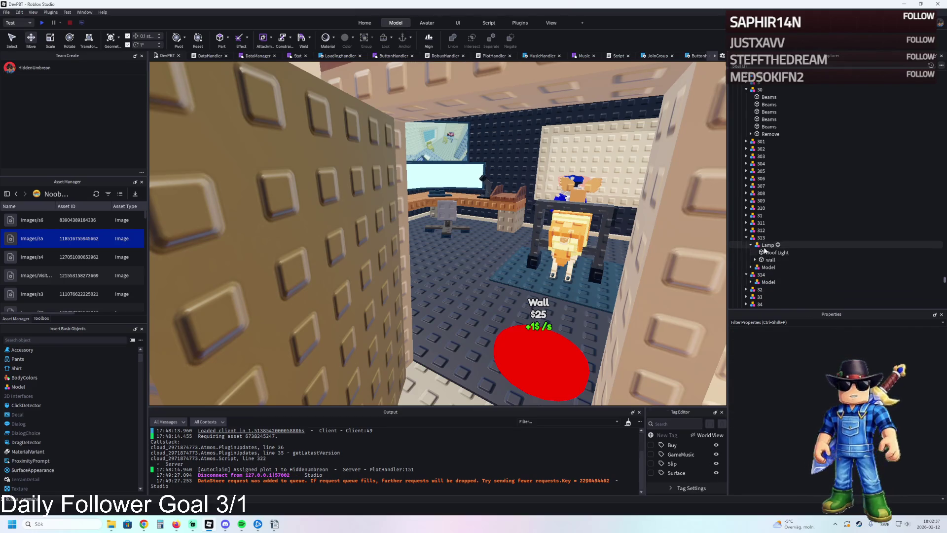
click(764, 247)
click(768, 253)
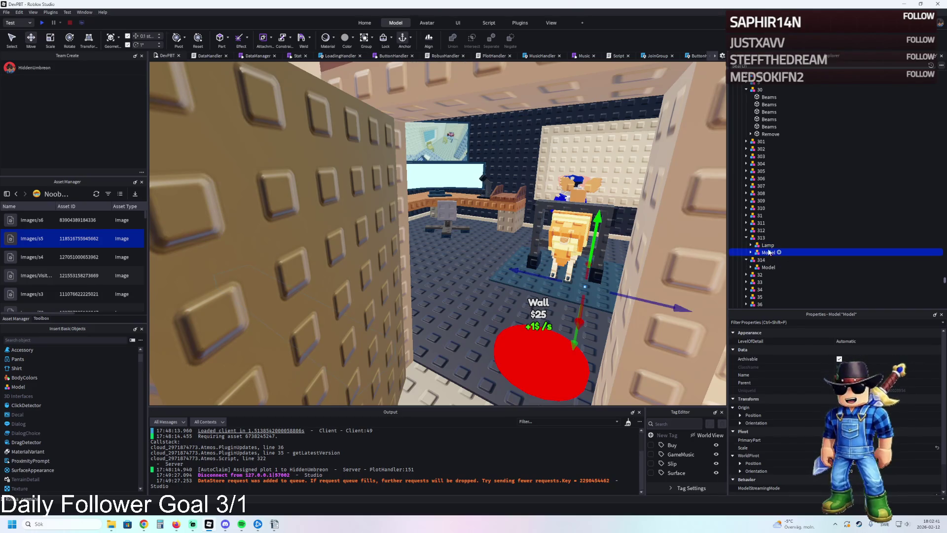
key(Delete)
Duplicate upgrade 314, name a new upgrade 316, and move the Models out of 314 and 315
click(807, 252)
key(ctrl+d)
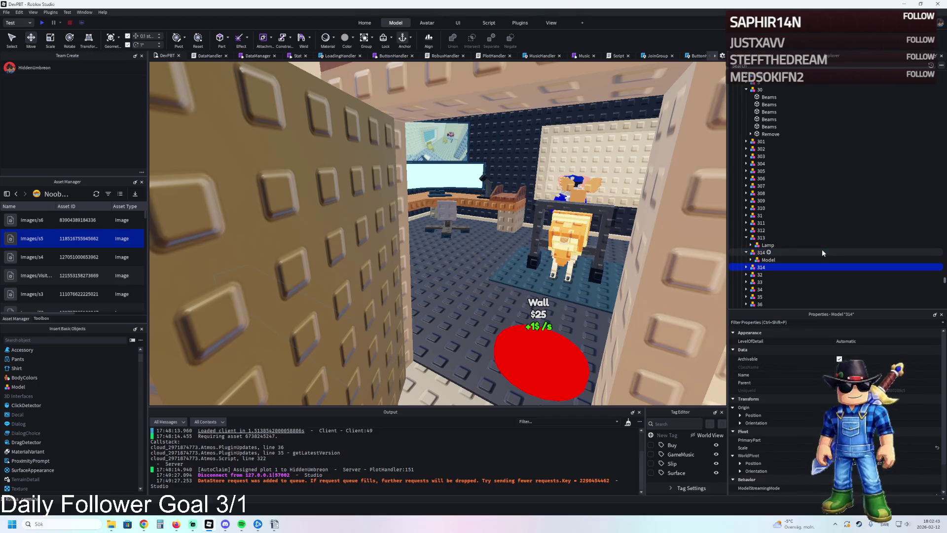
click(768, 260)
drag(767, 272, 770, 263)
text(6)
key(Return)
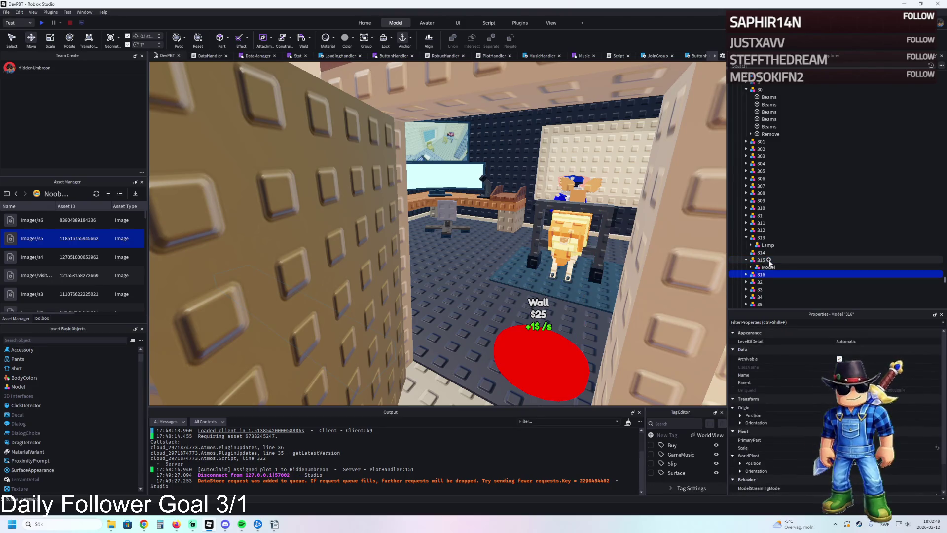
drag(768, 267, 760, 253)
Select the roof piece of model 265 and bring the view down into the room
key(f)
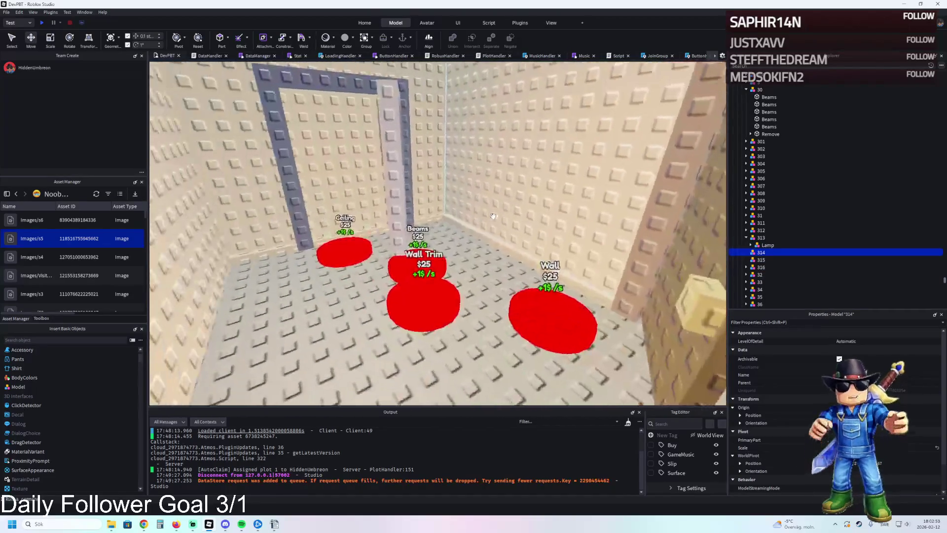
click(496, 153)
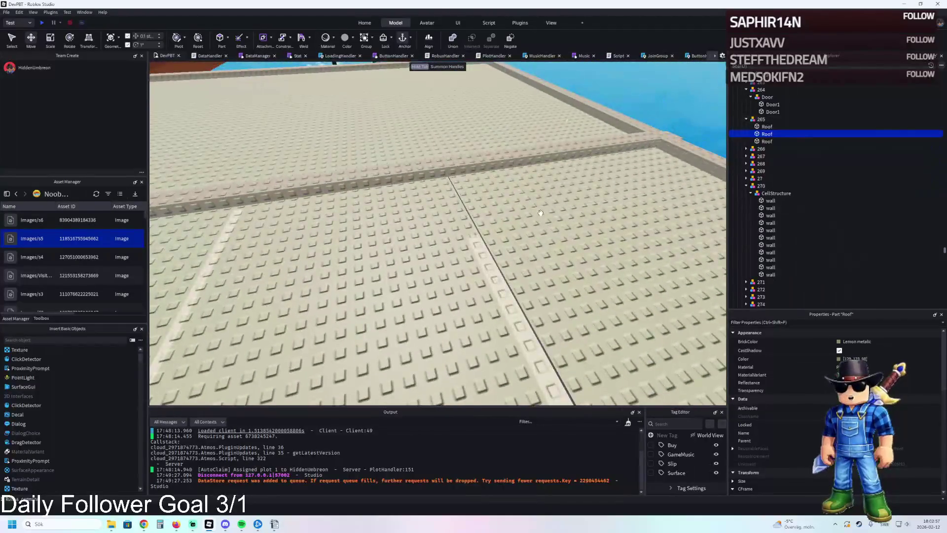
click(538, 210)
click(457, 201)
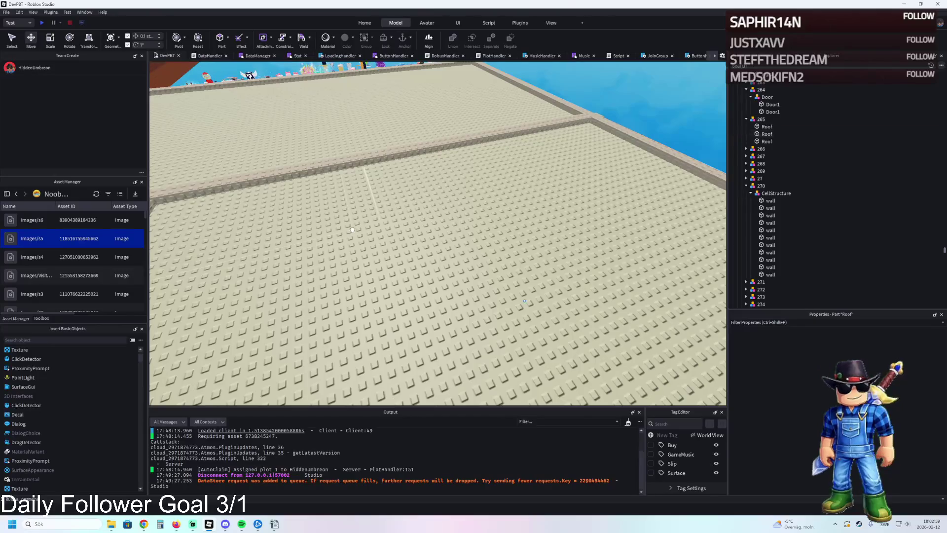
key(q)
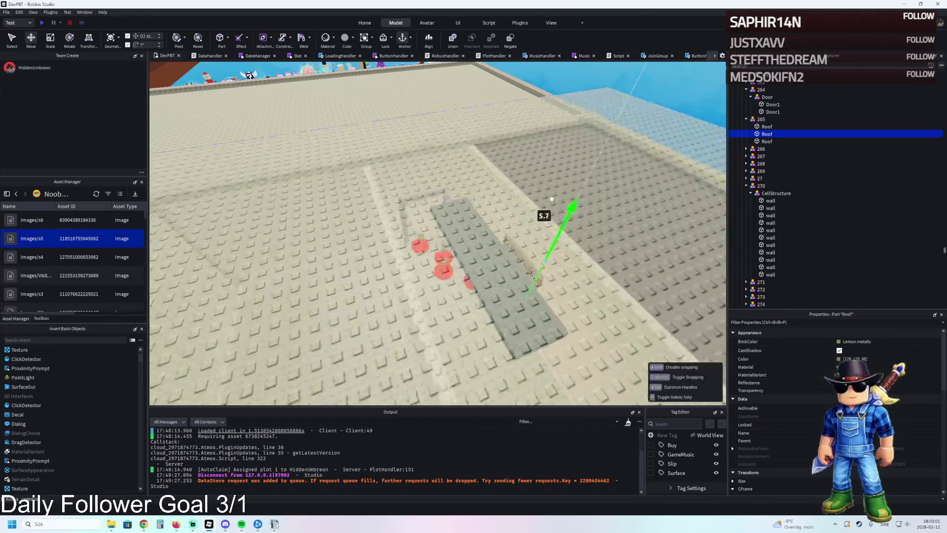
key(q)
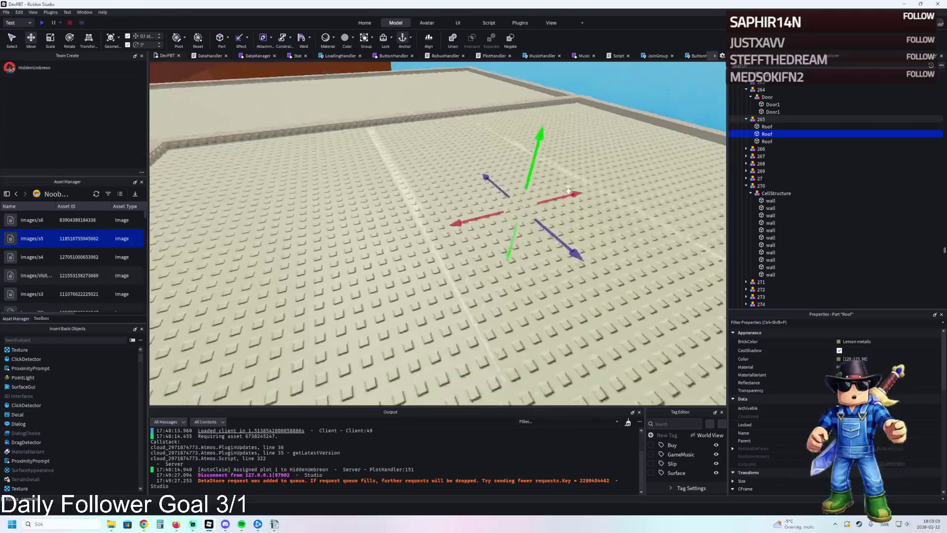
key(q)
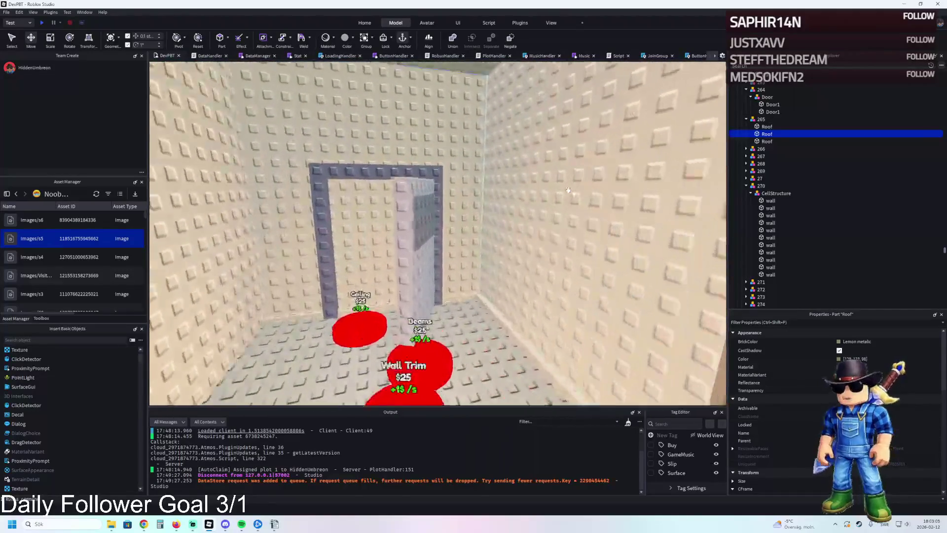
key(q)
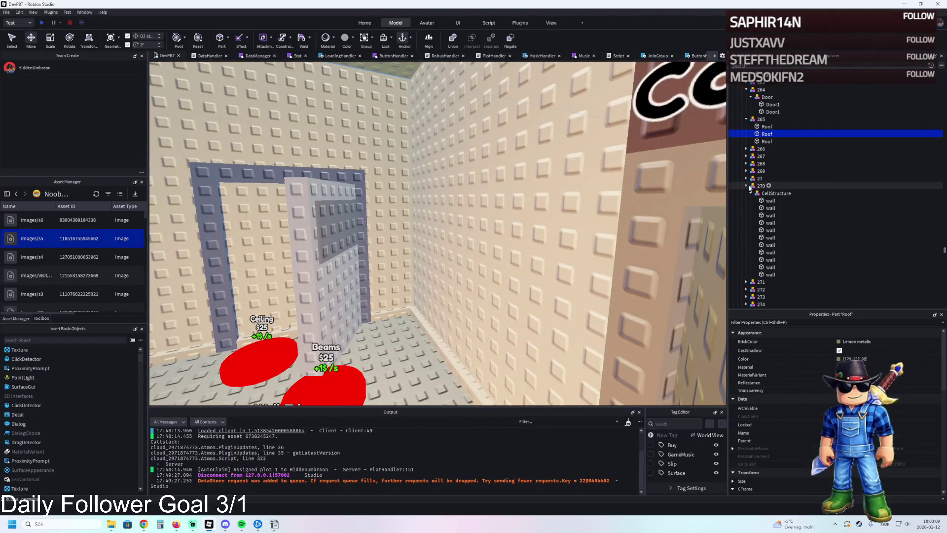
Collapse models 270, 277, 281 and 282, then move the roof piece into upgrade 314
click(745, 185)
click(746, 237)
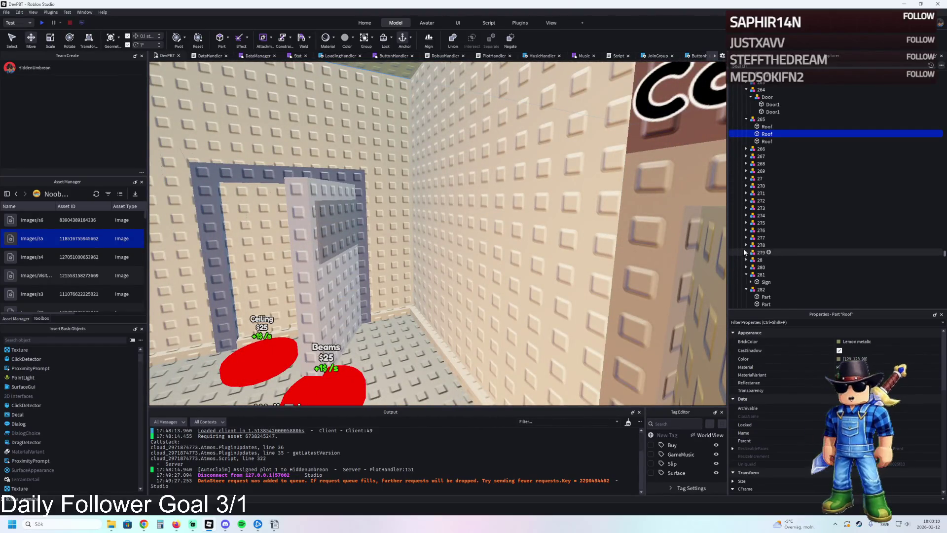
click(745, 274)
click(745, 281)
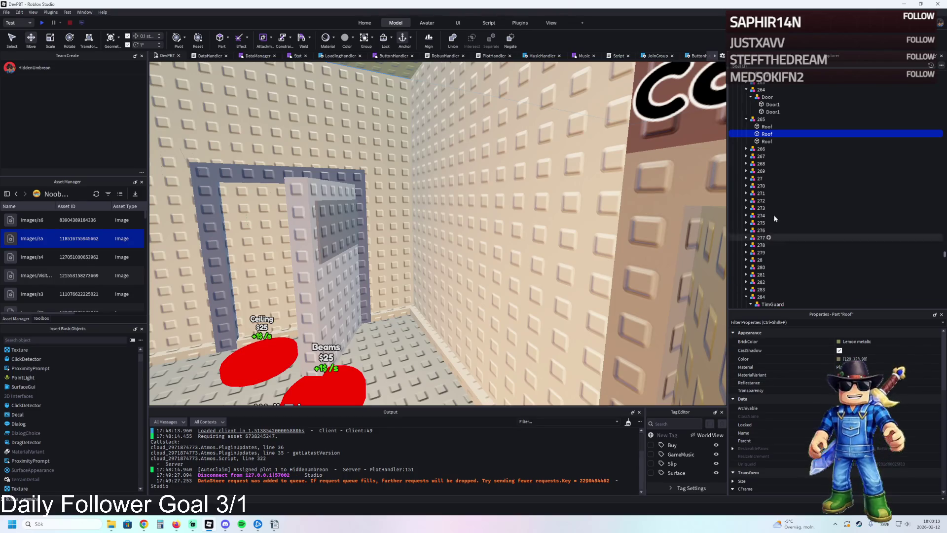
mouse_move(766, 138)
mouse_down()
mouse_move(799, 197)
mouse_move(786, 220)
mouse_move(780, 178)
mouse_move(765, 183)
mouse_up()
Move the Beams model into upgrade model 315
click(762, 191)
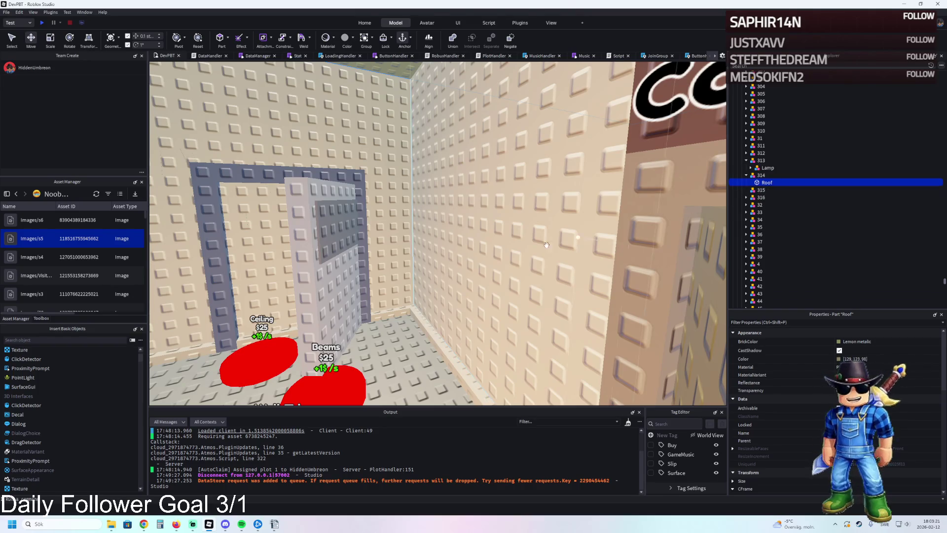
key(f)
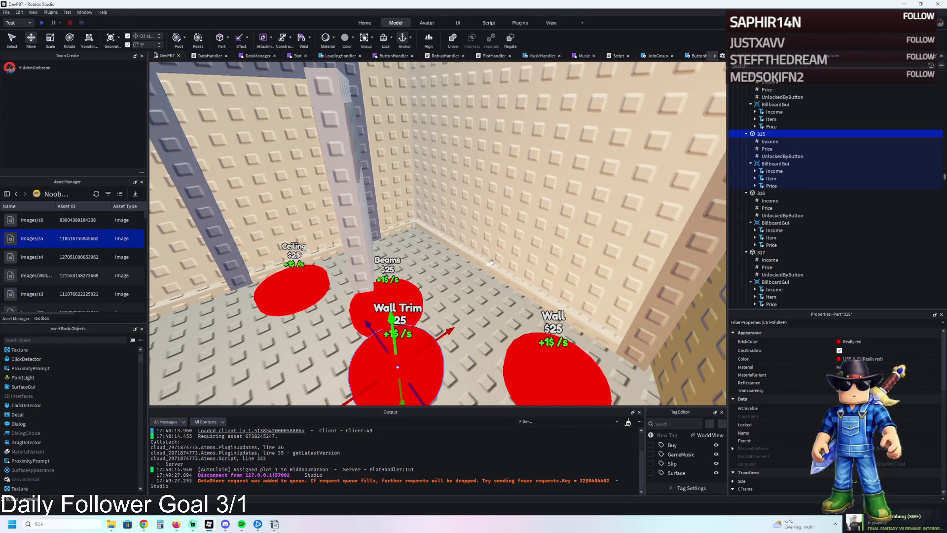
click(490, 262)
key(f)
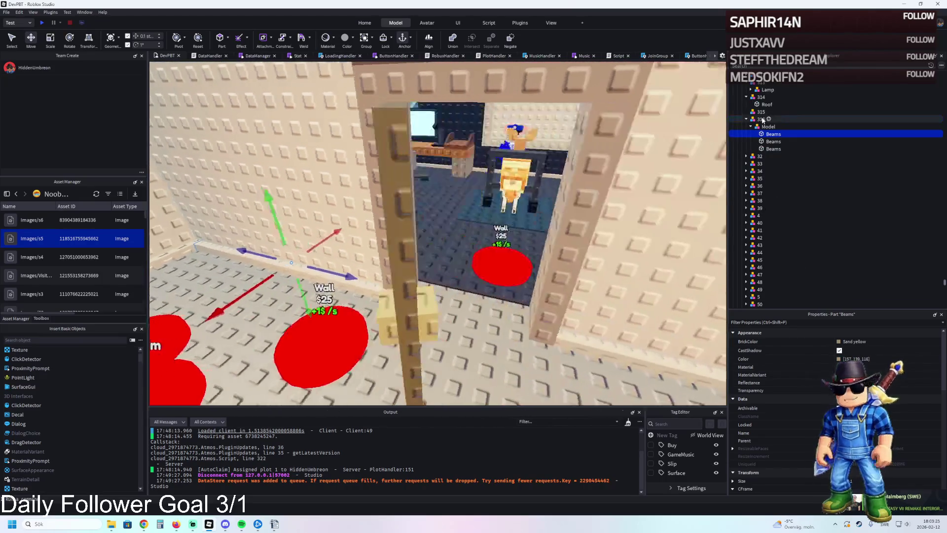
drag(766, 126, 761, 112)
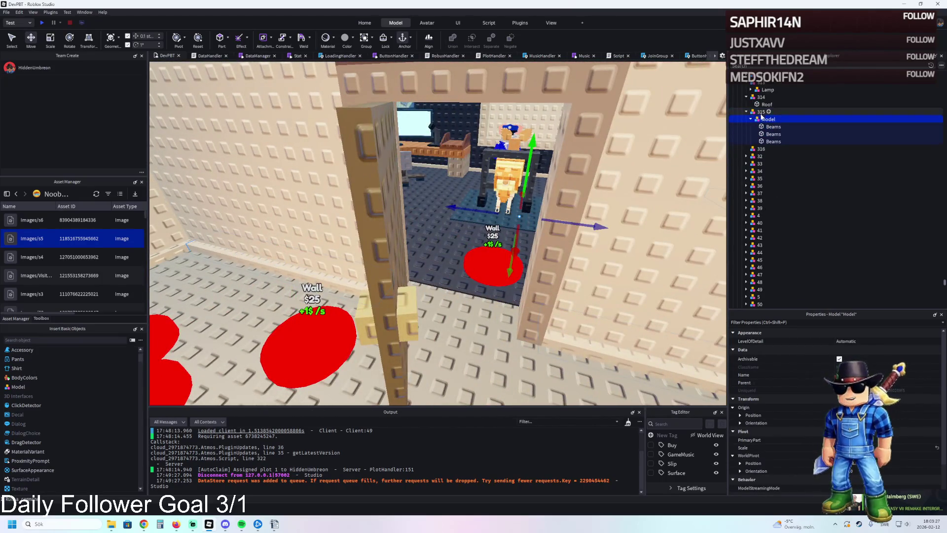
Duplicate model 316 and name the copy 317
key(ctrl+d)
key(F2)
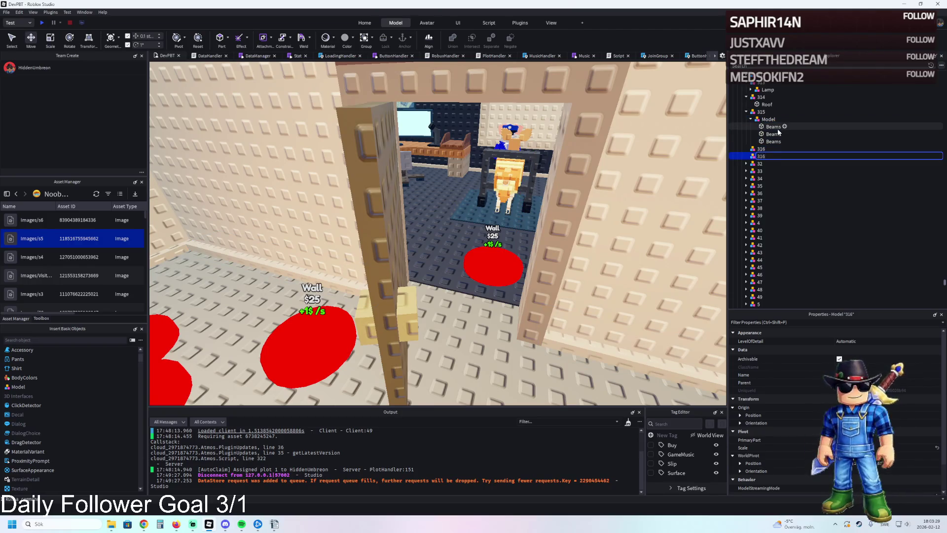
text(317)
key(Return)
Select three back wall pieces
scroll(373, 148, down, 5)
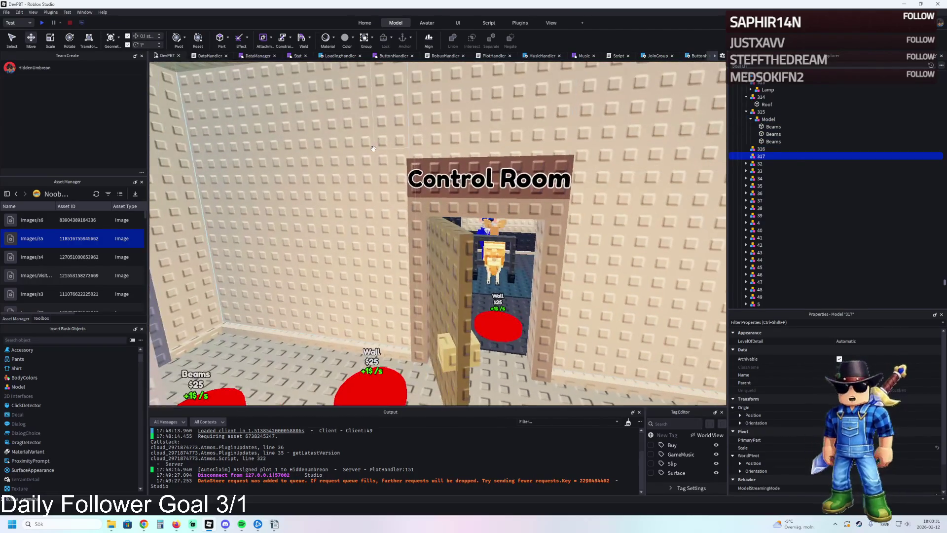
click(373, 148)
ctrl+click(375, 148)
ctrl+click(567, 208)
Move the model holding the back walls down about 9.3 studs
scroll(643, 167, up, 5)
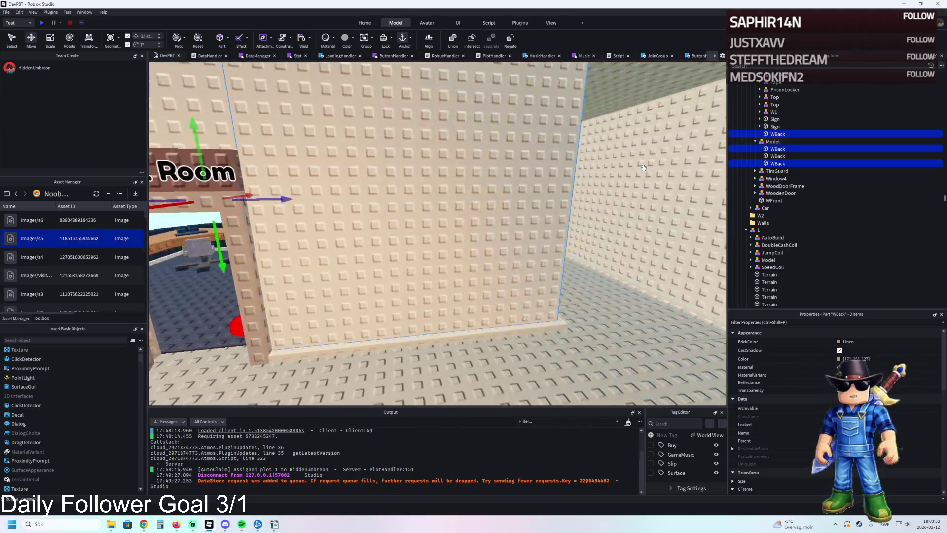
click(580, 158)
mouse_move(322, 246)
mouse_down()
mouse_move(345, 162)
mouse_move(374, 158)
mouse_move(360, 173)
mouse_move(392, 169)
mouse_move(394, 207)
mouse_up()
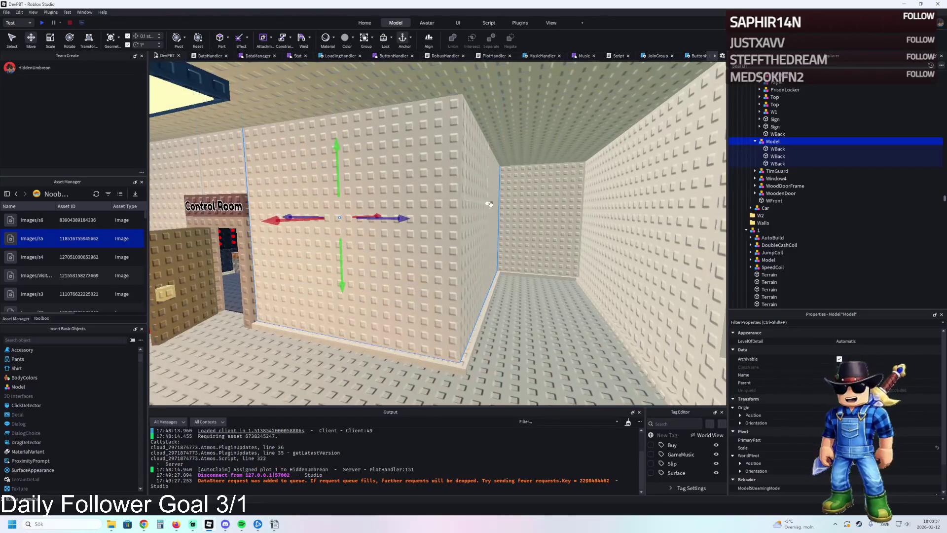
Select three back-wall pieces and move them into upgrade 316 in Explorer
scroll(513, 196, down, 3)
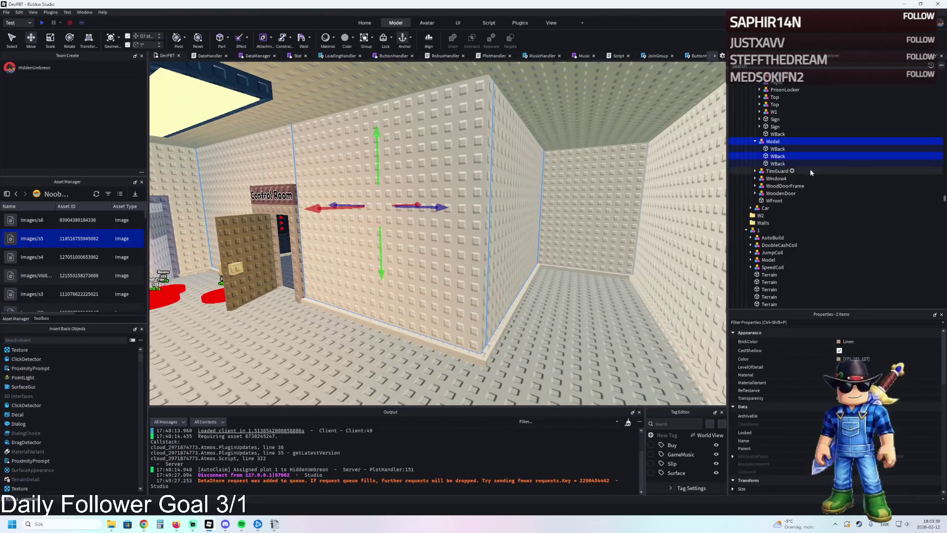
click(776, 149)
ctrl+click(775, 164)
key(f)
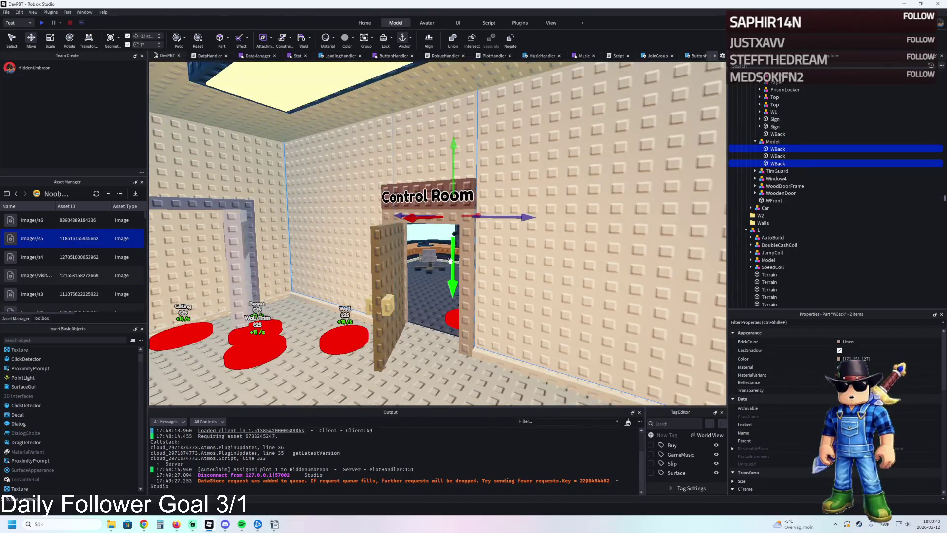
ctrl+click(480, 232)
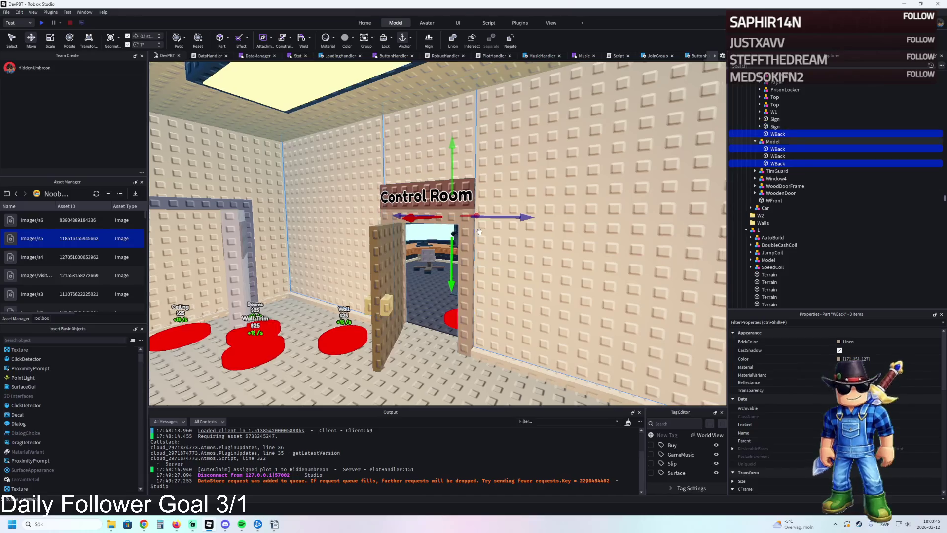
scroll(479, 232, down, 3)
scroll(444, 217, up, 2)
scroll(423, 210, up, 5)
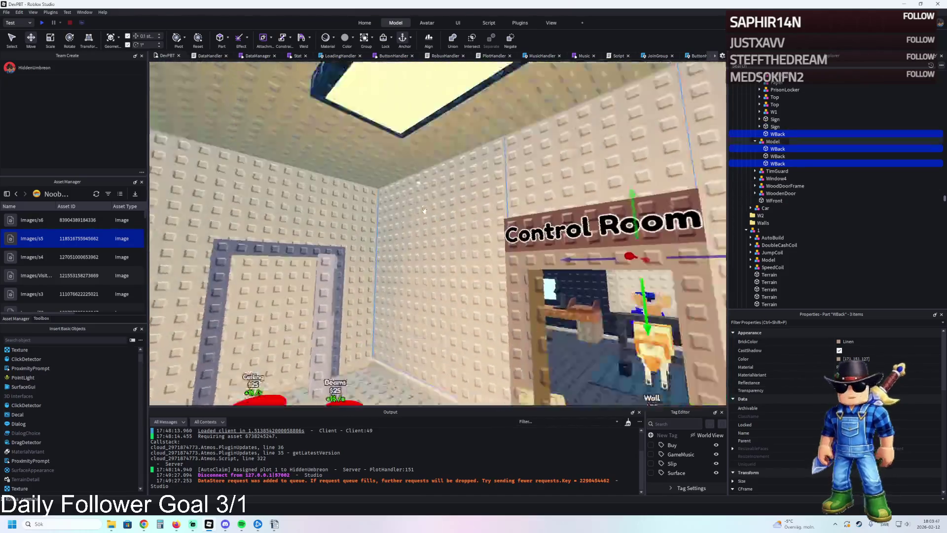
ctrl+click(405, 166)
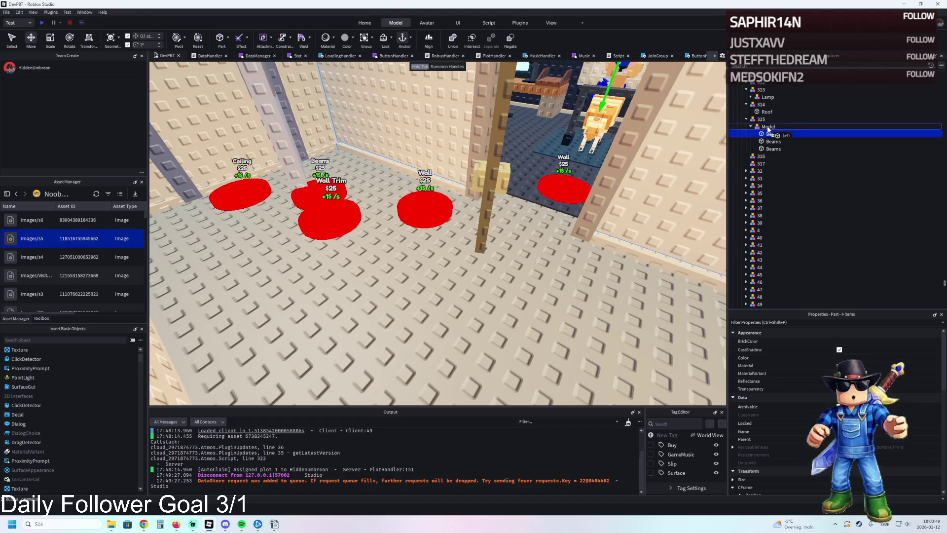
drag(767, 129, 771, 157)
Move two more wall pieces into 316, then shift one of them into upgrade 317
scroll(524, 161, up, 5)
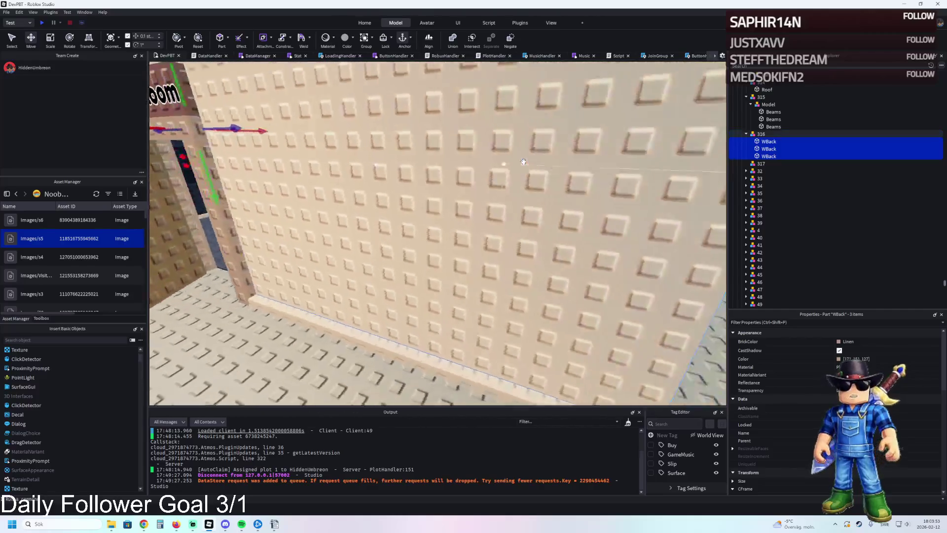
scroll(523, 161, down, 5)
click(468, 183)
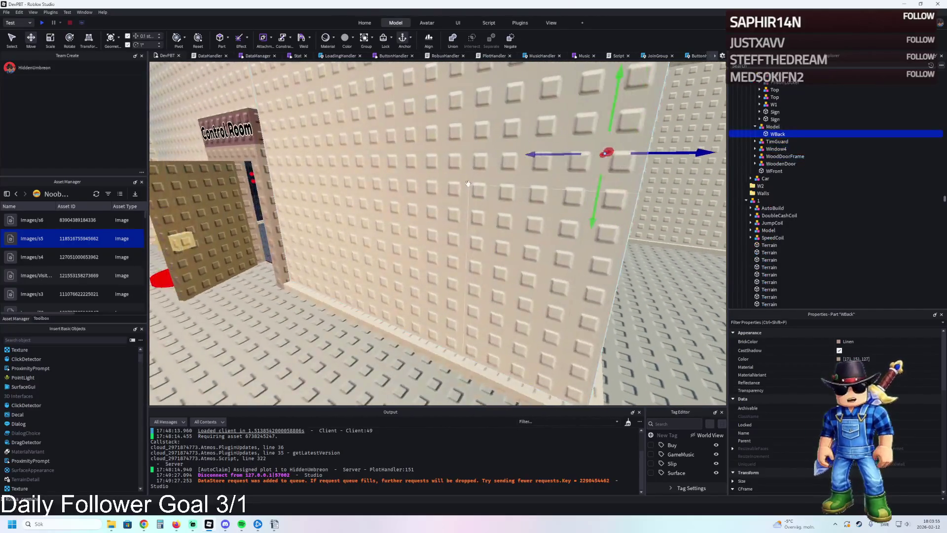
ctrl+click(468, 183)
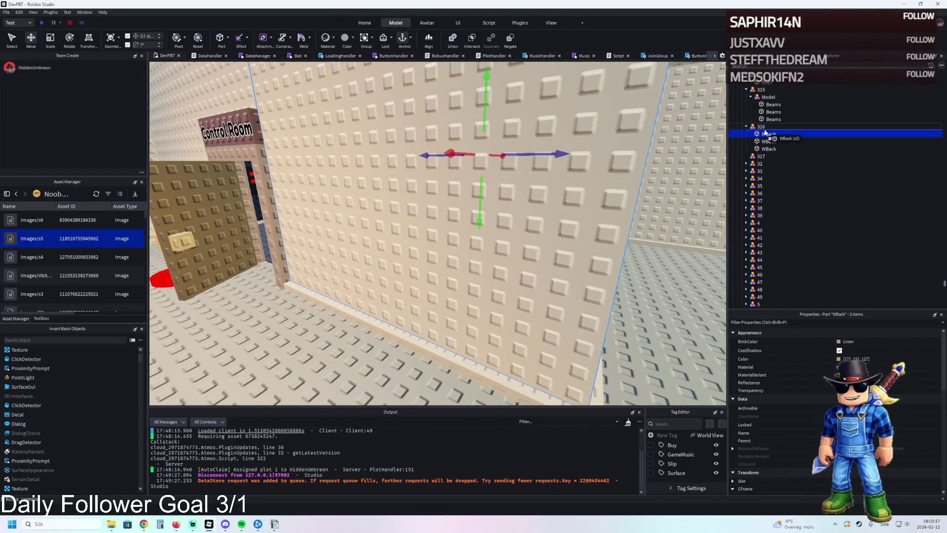
drag(765, 132, 767, 154)
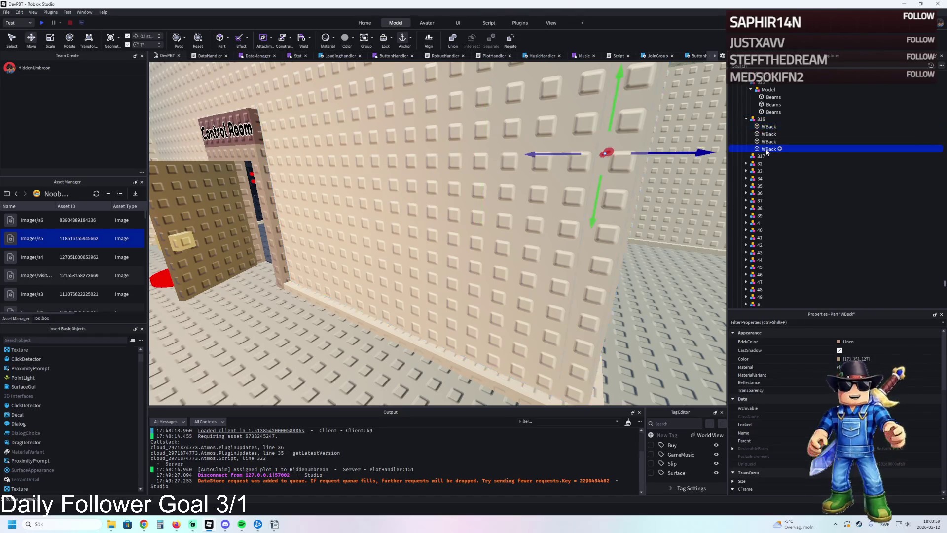
click(767, 142)
drag(767, 146, 761, 156)
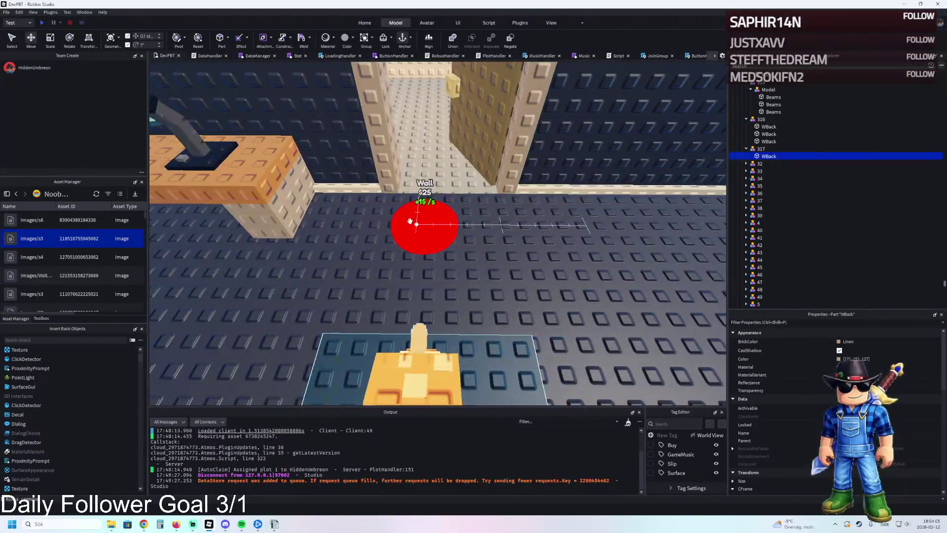
Focus on the red Wall buy pad and reposition it on the floor
click(425, 222)
key(f)
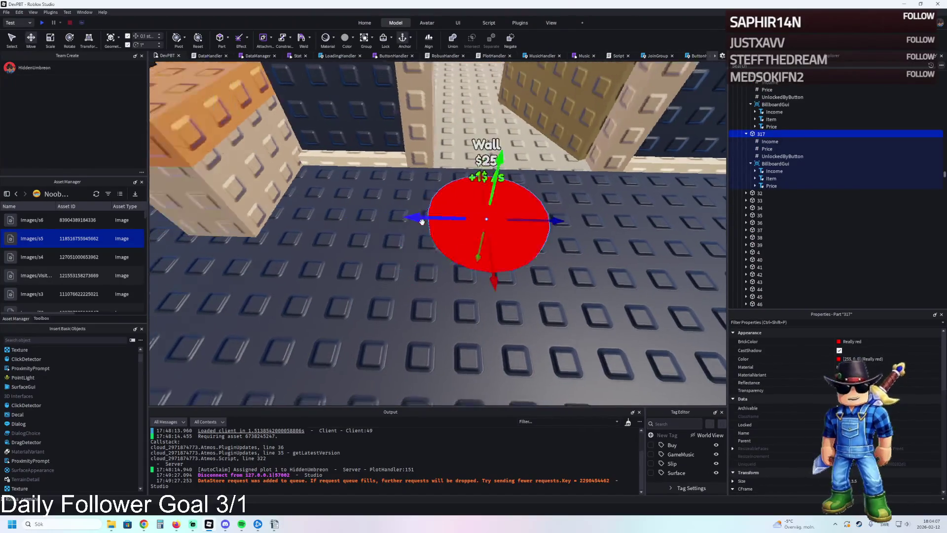
mouse_move(430, 221)
mouse_down()
mouse_move(347, 232)
mouse_move(296, 259)
mouse_move(340, 318)
mouse_move(343, 345)
mouse_move(324, 328)
mouse_up()
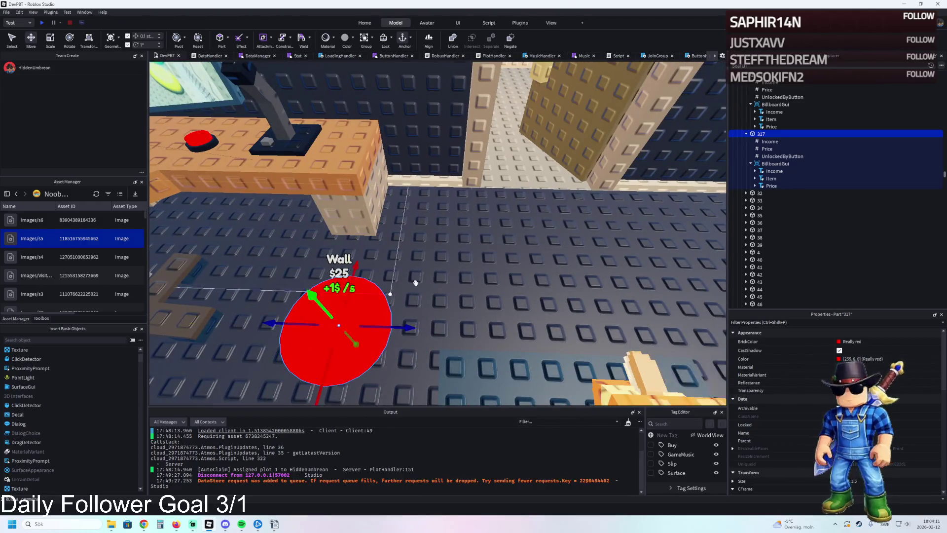
Compare the Wall pad's Income and UnlockedByButton values with the previous pad's, then reselect it
click(773, 171)
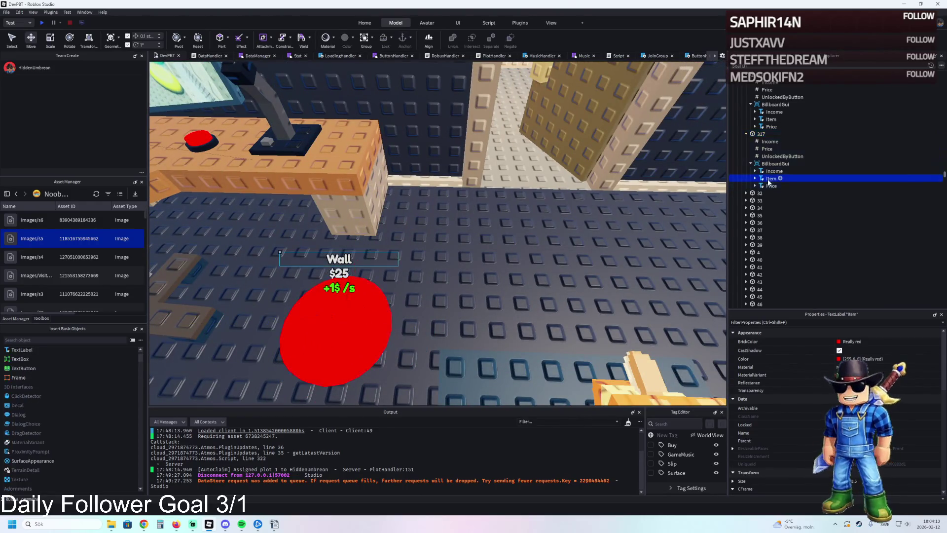
click(769, 155)
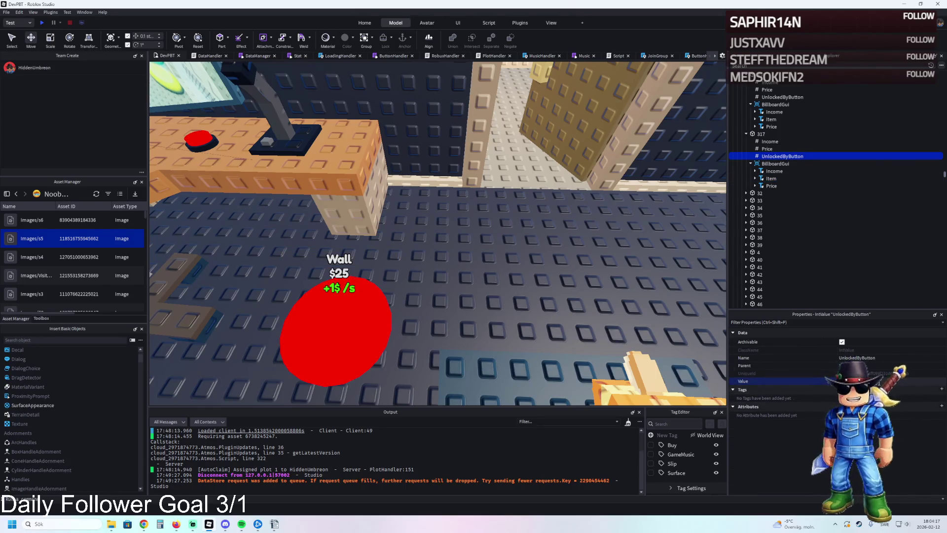
click(774, 97)
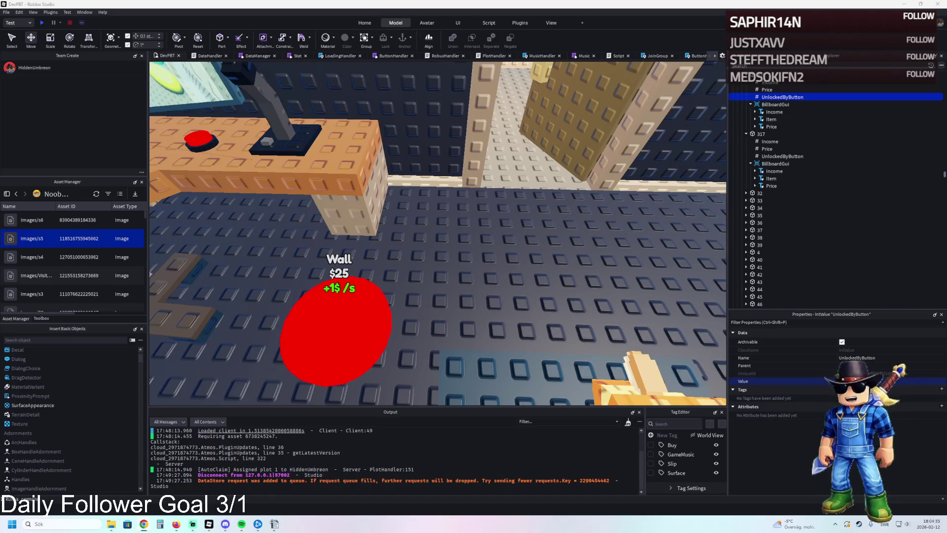
scroll(500, 245, down, 5)
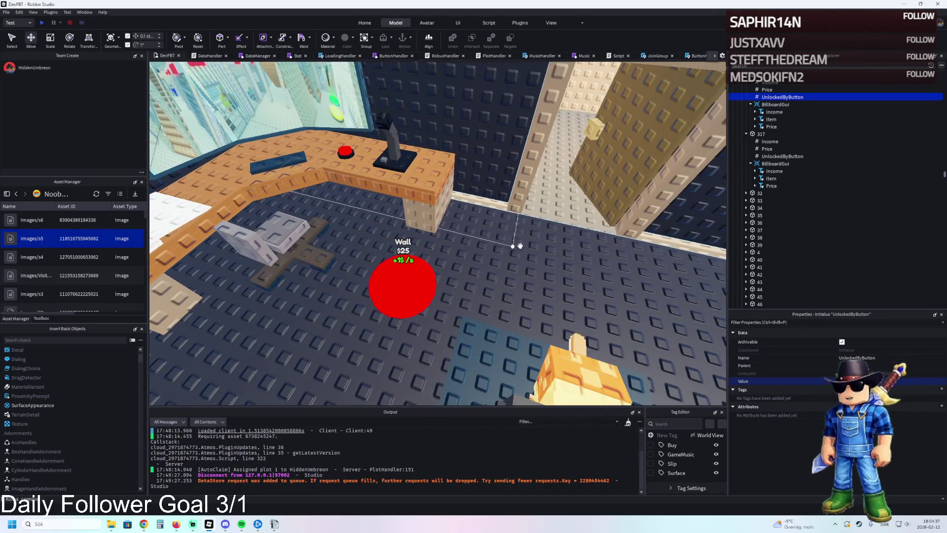
click(423, 279)
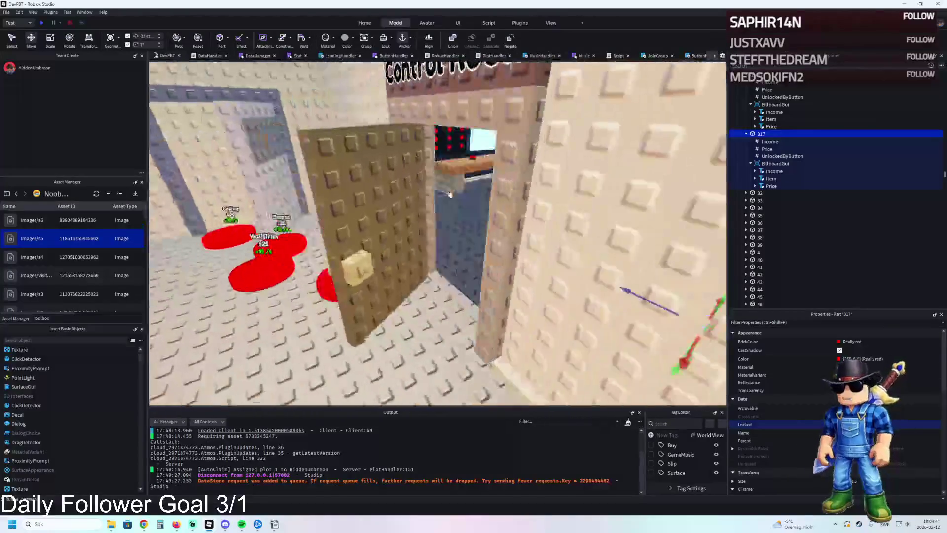
Bring Wall Trim button 315 near the doorway into view and select it
key(d)
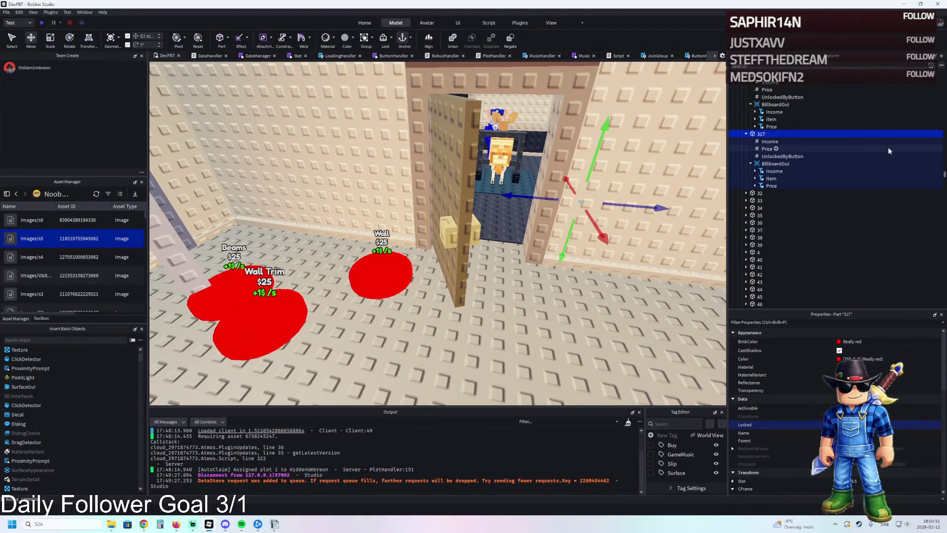
scroll(809, 98, up, 4)
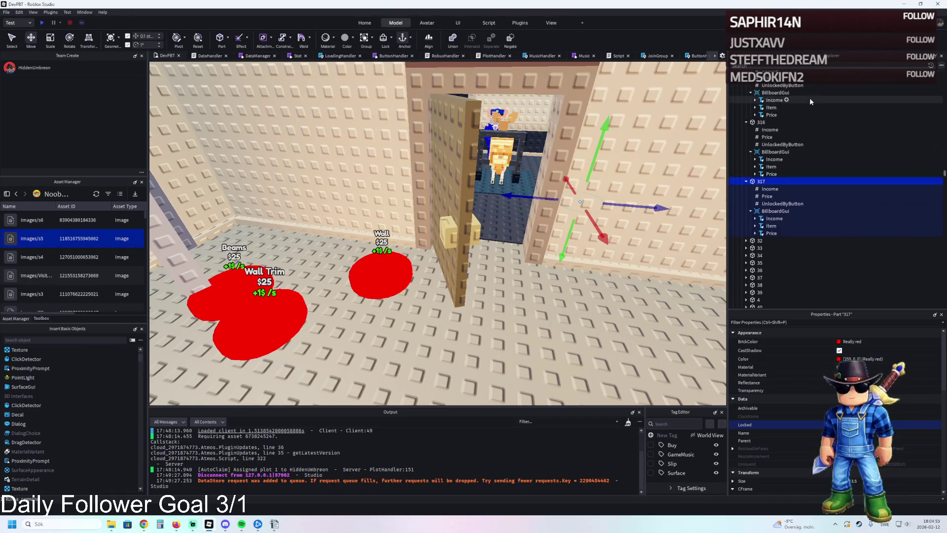
click(760, 110)
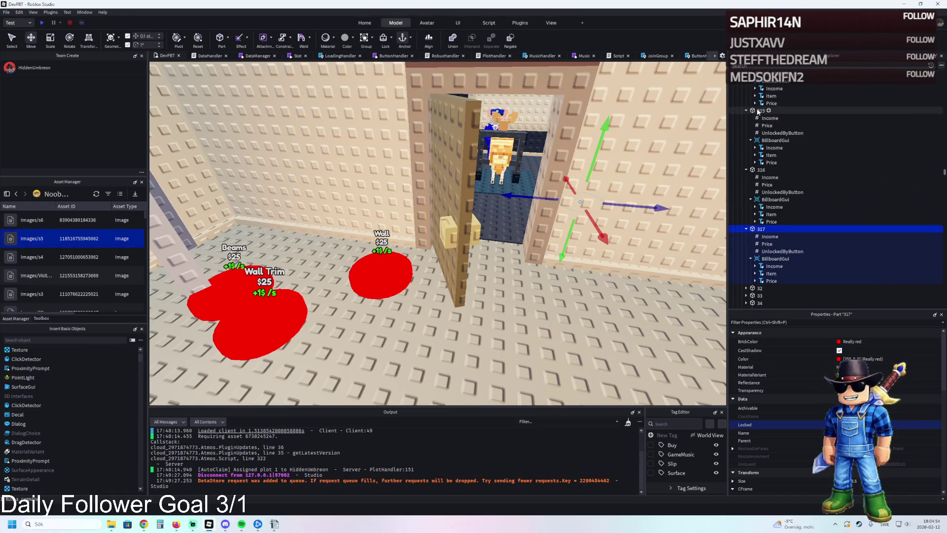
key(f)
right_click(435, 205)
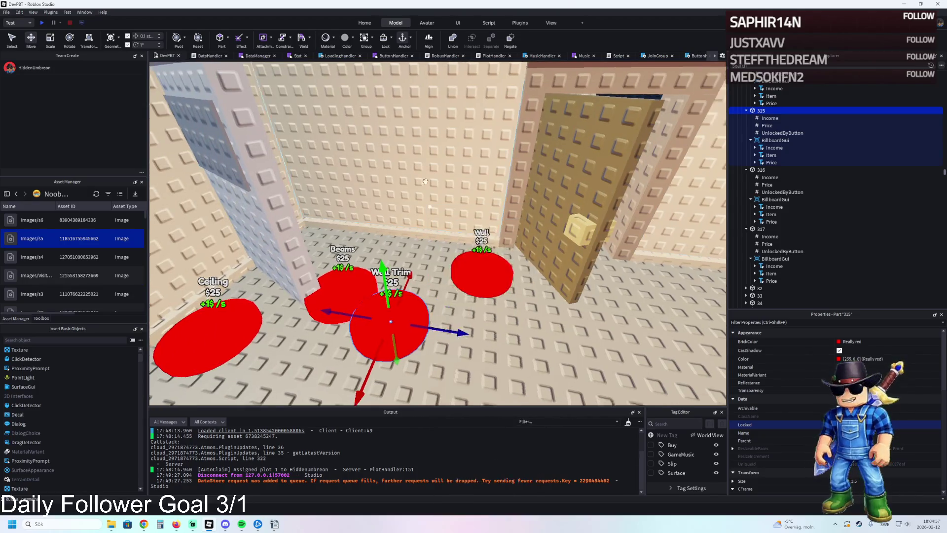
click(253, 338)
click(409, 320)
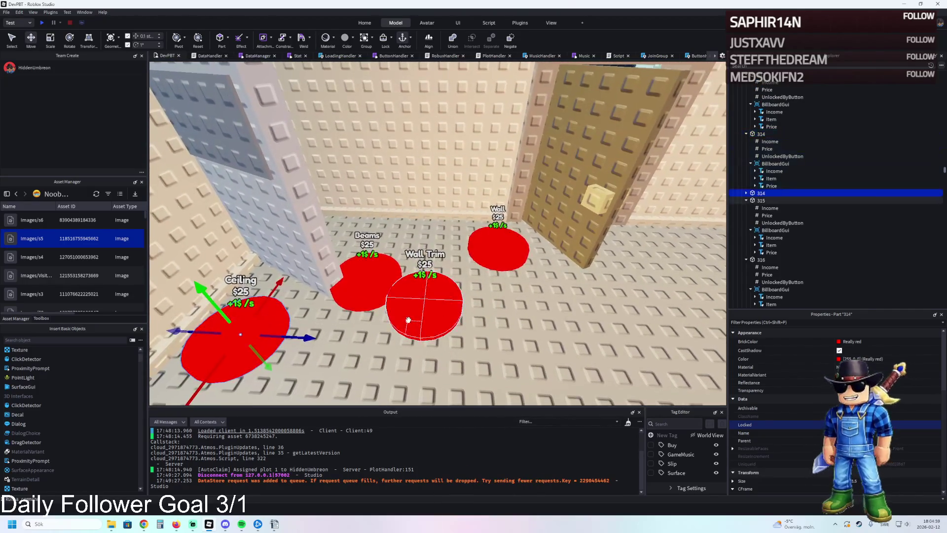
click(424, 292)
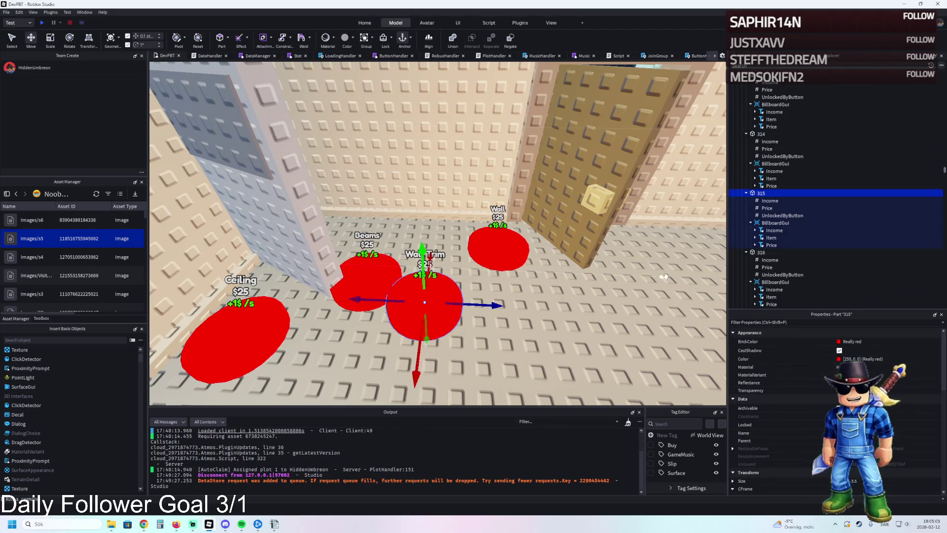
Duplicate Wall Trim button 315, rename the copy 316, and slide it right
key(ctrl+d)
key(F2)
text(316)
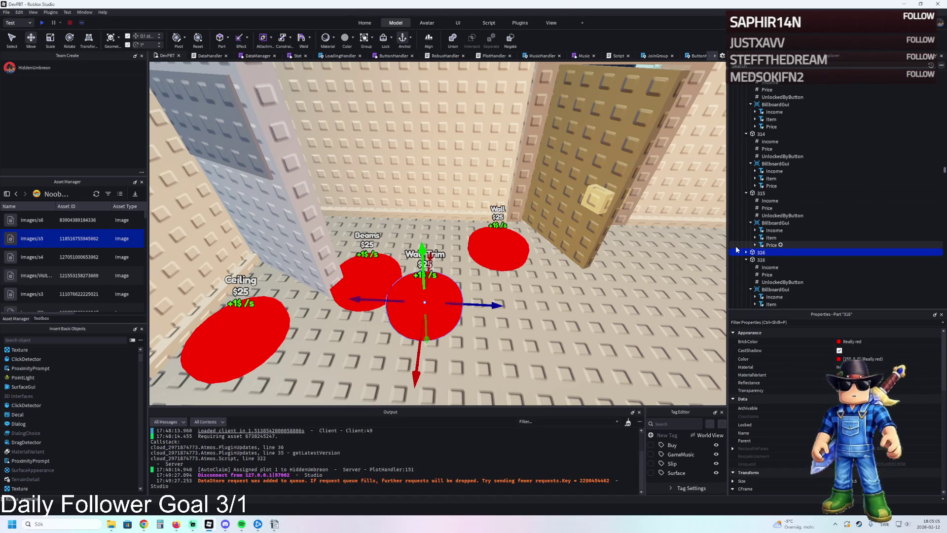
key(Return)
drag(481, 306, 609, 308)
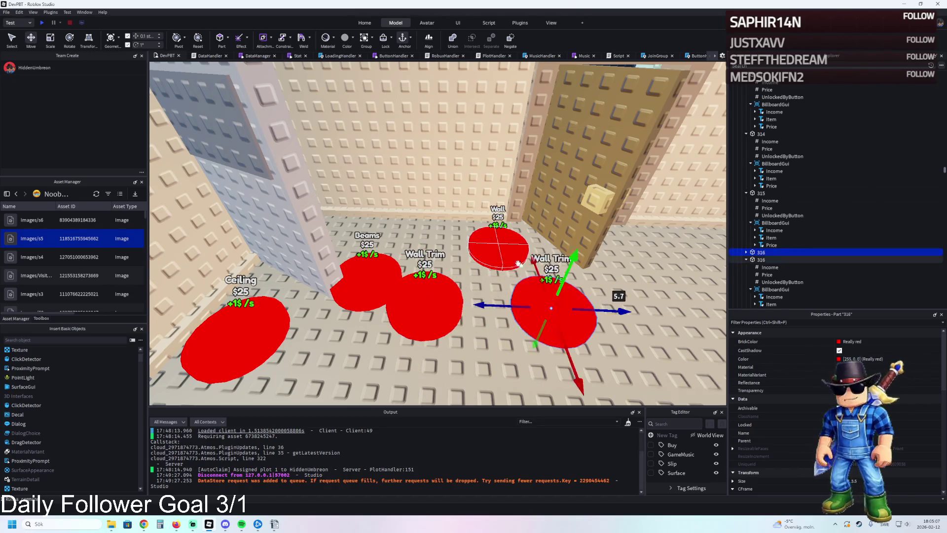
Move the Wall button along the floor and rename it 317
click(504, 254)
mouse_move(557, 251)
mouse_down()
mouse_move(571, 232)
mouse_move(597, 254)
mouse_move(491, 257)
mouse_up()
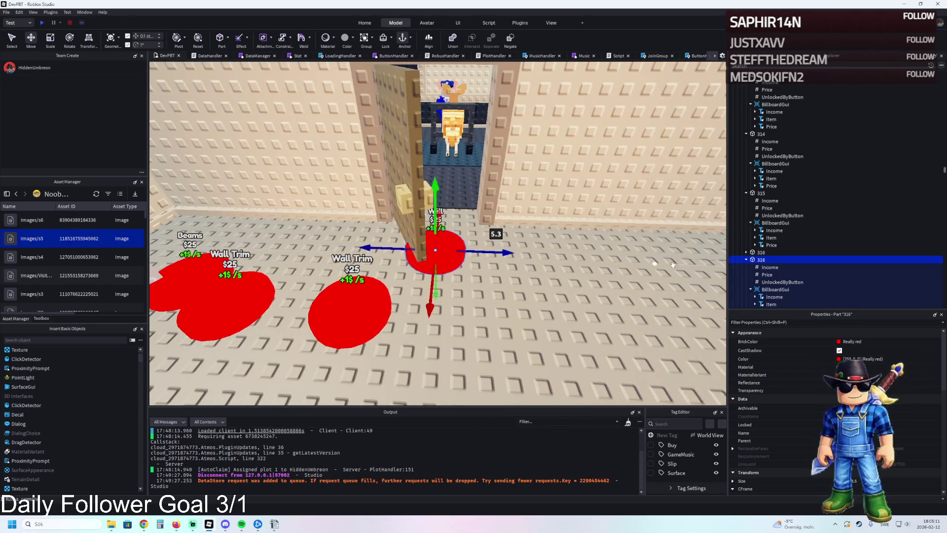
key(F2)
text(7)
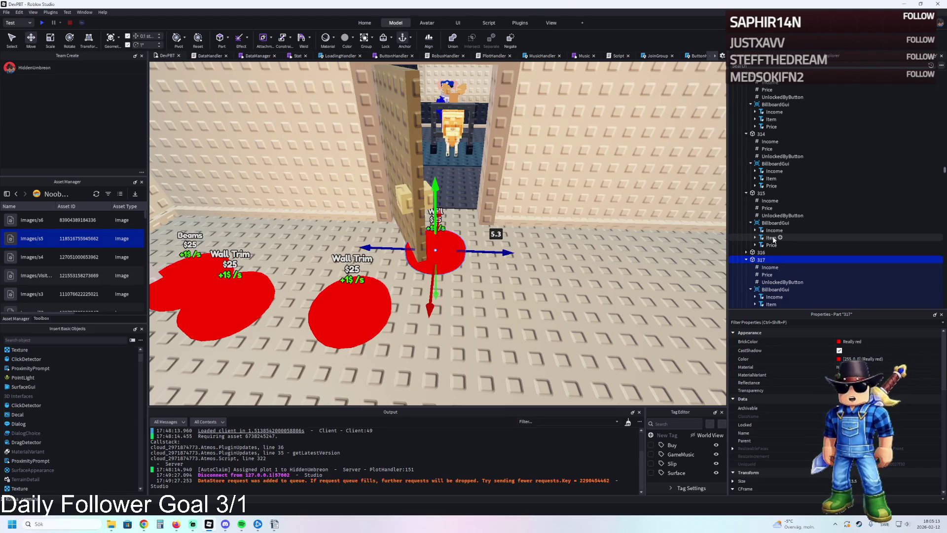
key(Return)
Duplicate button 317 as 318 and check its UnlockedByButton value
key(ctrl+d)
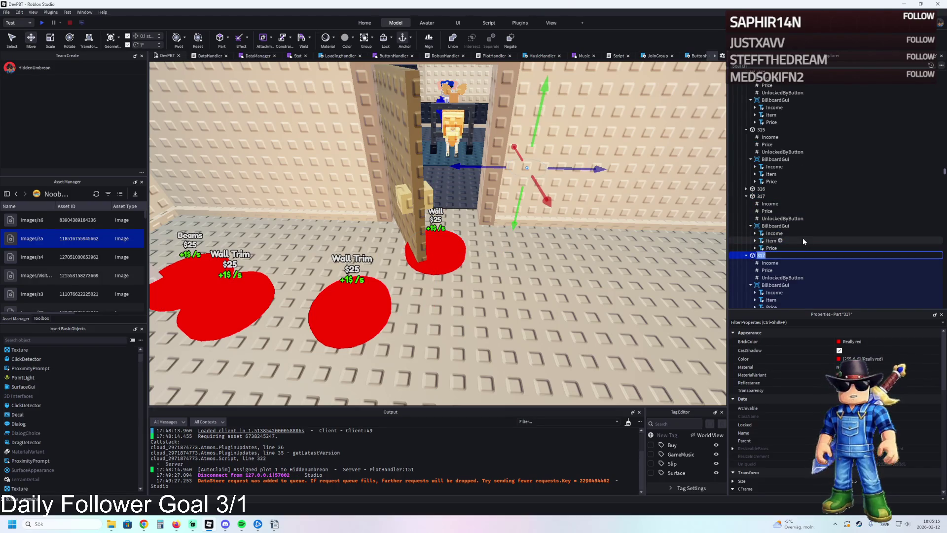
key(F2)
text(318)
key(Return)
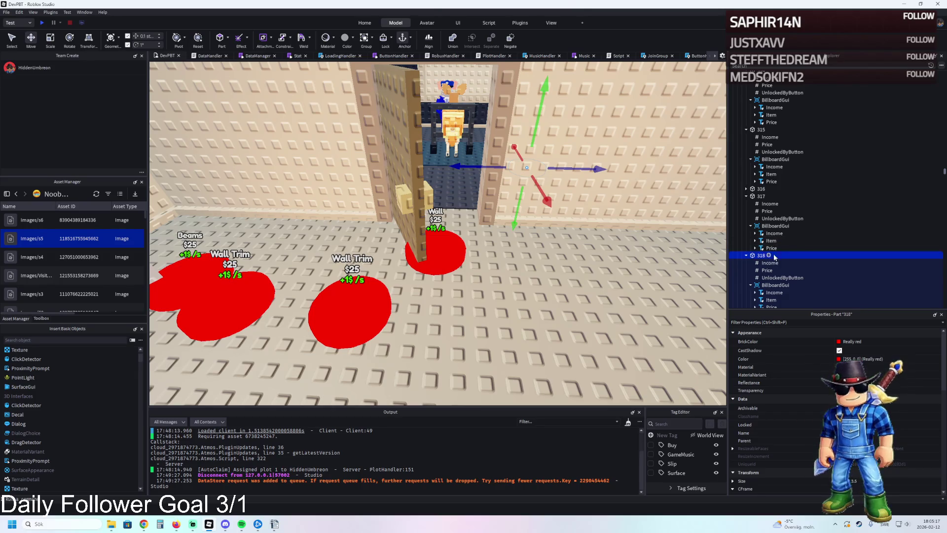
click(782, 277)
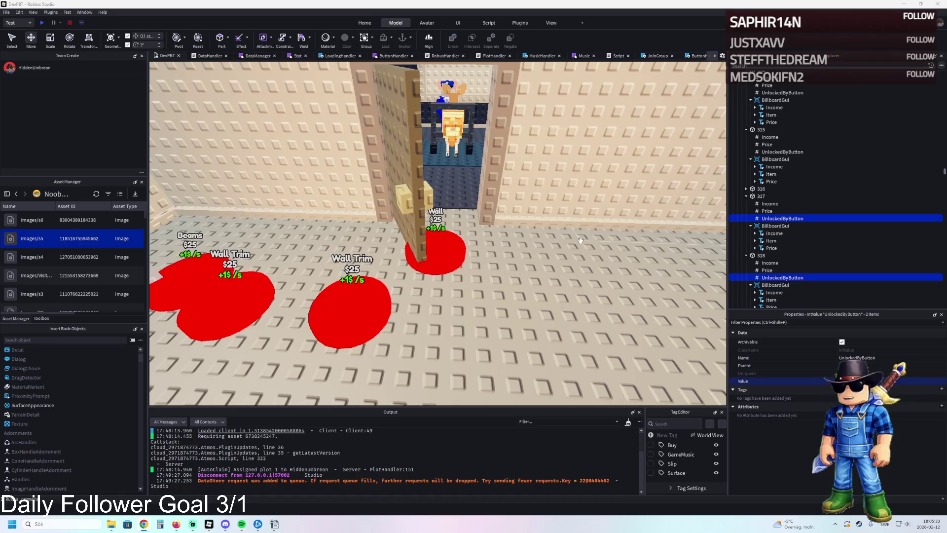
Inspect button 316's Price and UnlockedByButton values, then select Wall Trim button 315
key(a)
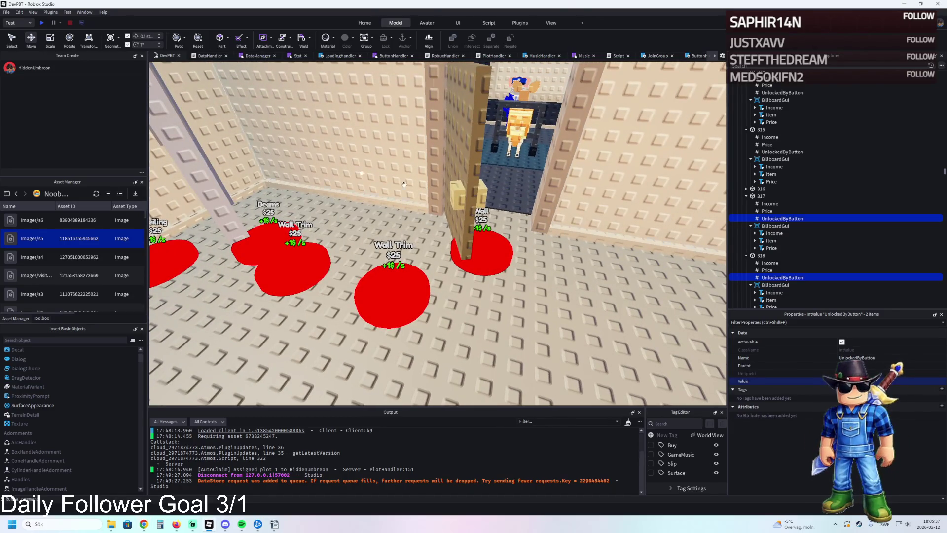
click(746, 189)
click(768, 204)
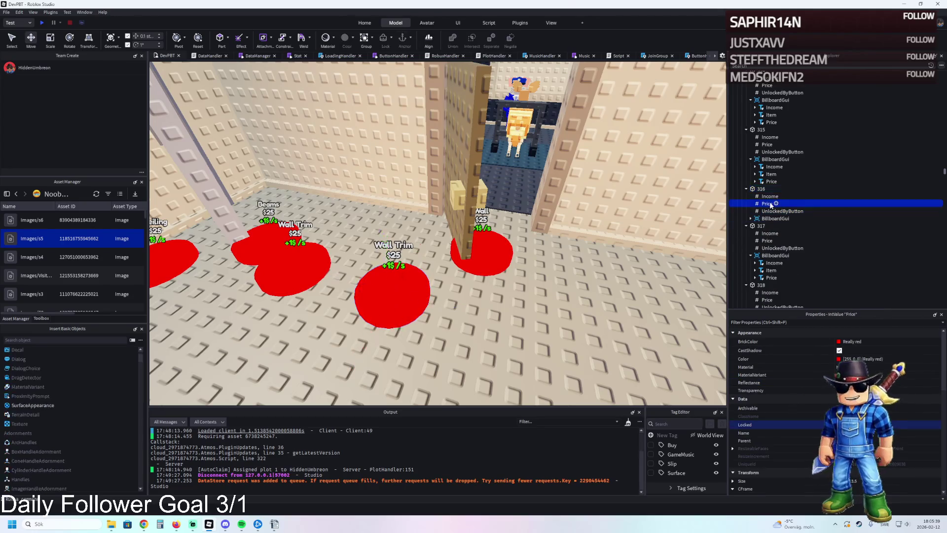
click(776, 211)
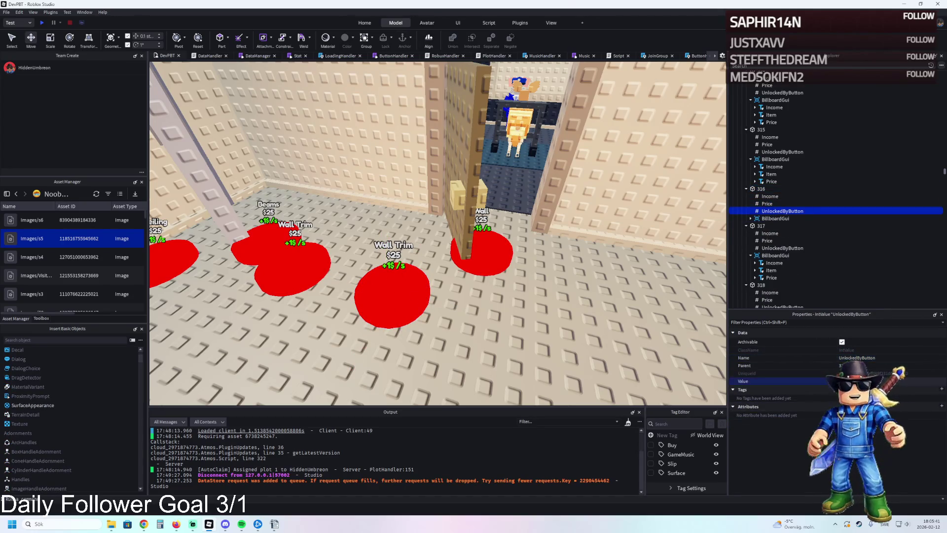
key(a)
click(432, 284)
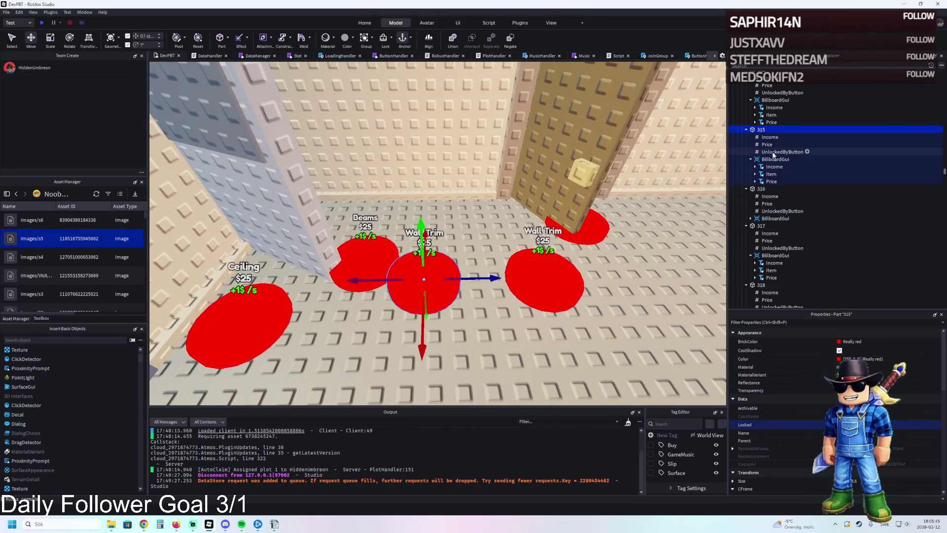
Change button 315's Item label text to Roof Lamp, then select Wall Trim button 316
click(771, 174)
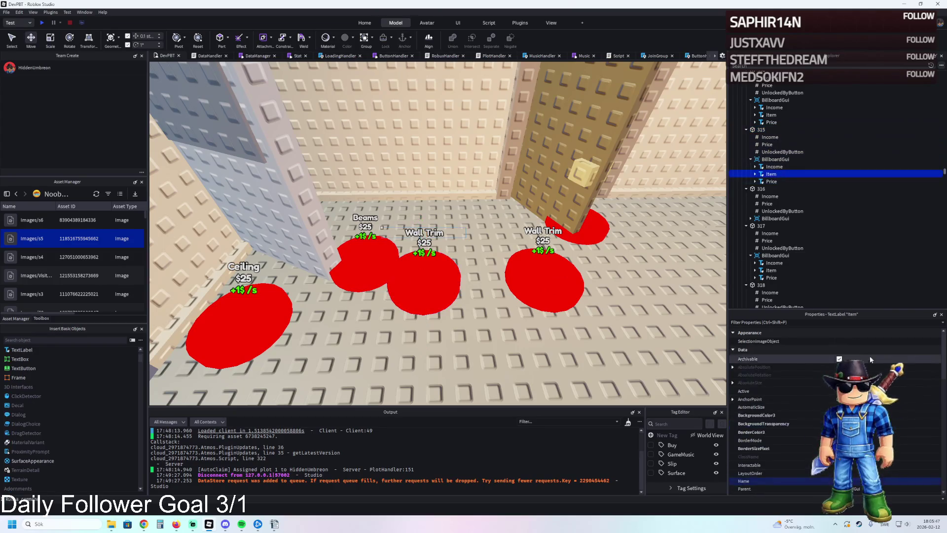
scroll(884, 405, down, 5)
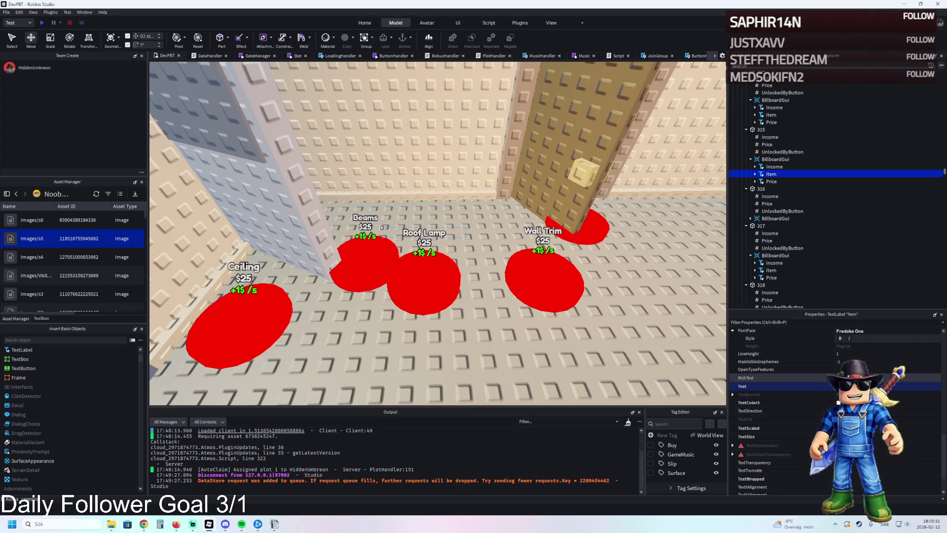
click(547, 274)
key(d)
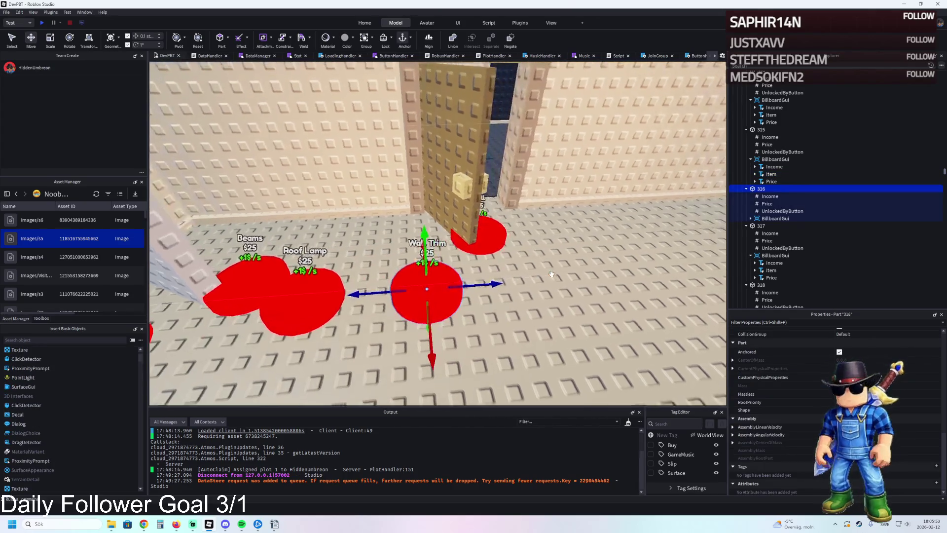
key(w)
key(a)
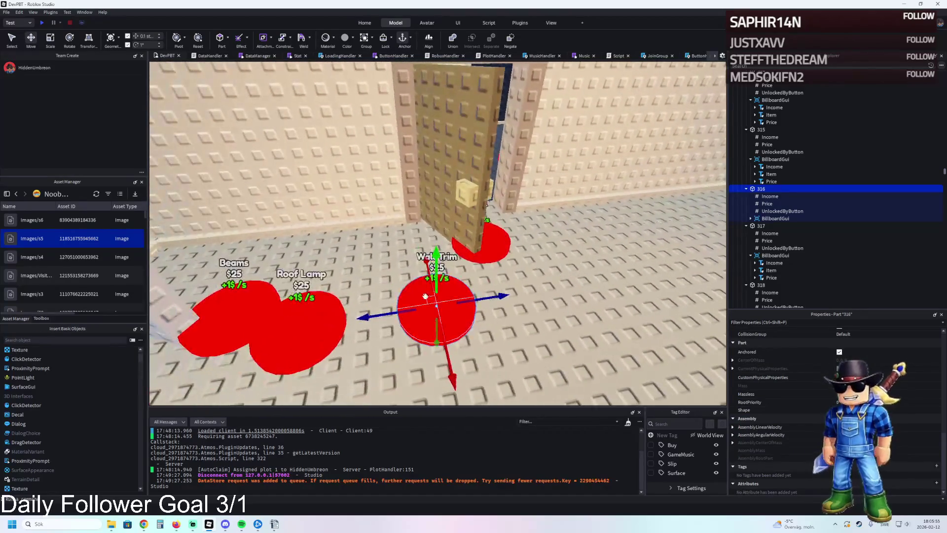
Select Wall buttons 317 and 318, then pull back to show the Control Room sign
key(s)
key(w)
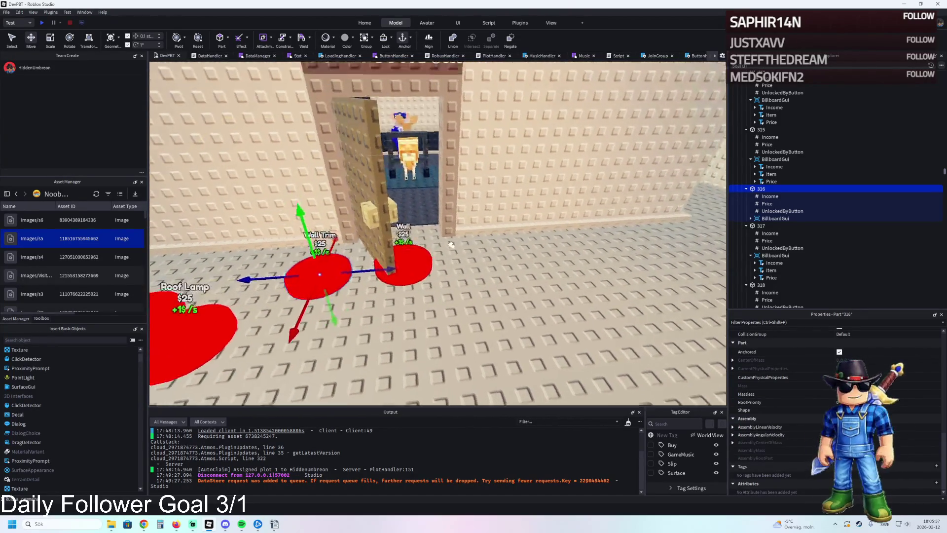
click(379, 242)
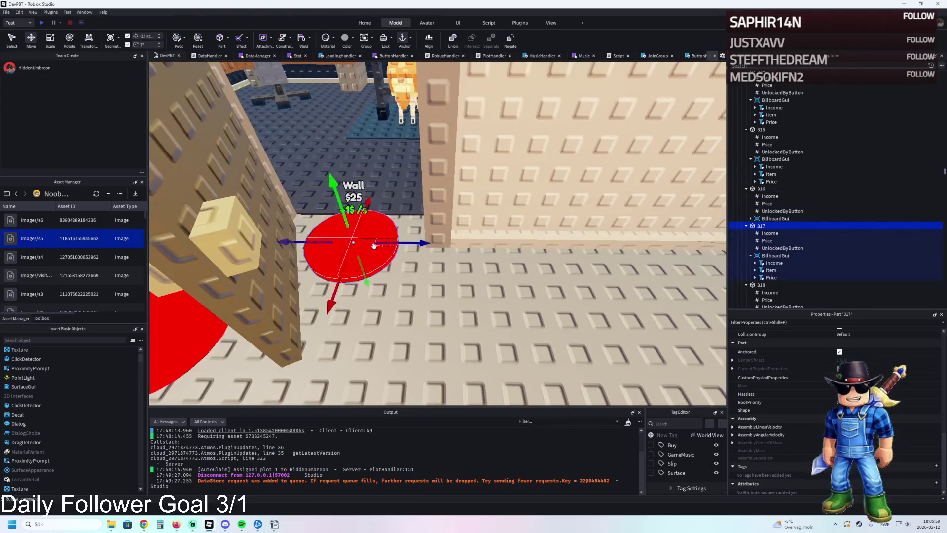
click(473, 236)
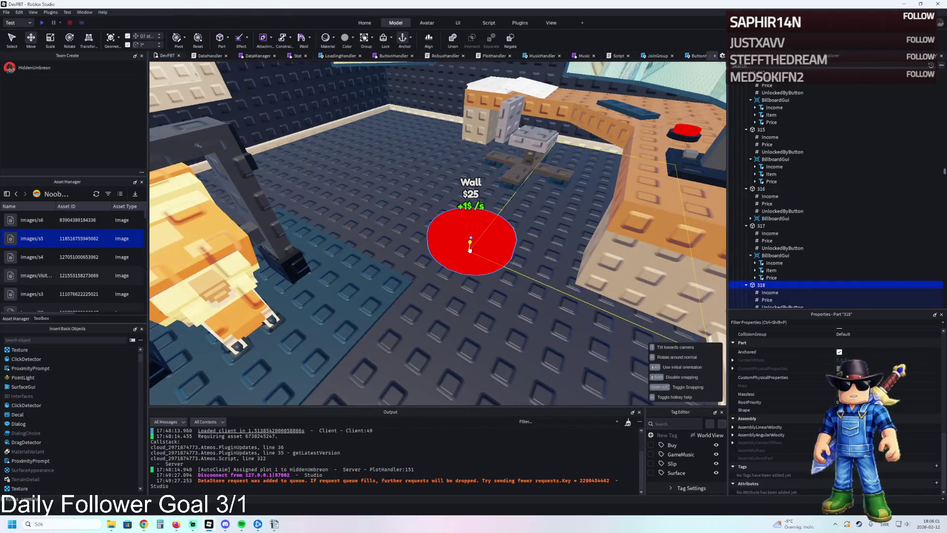
key(s)
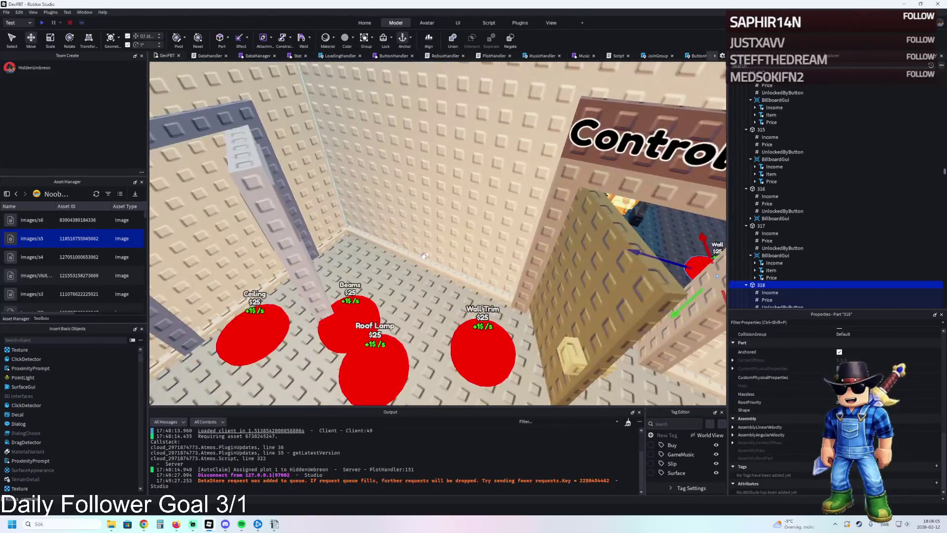
Move upgrade 315's beam model into upgrade 316
click(415, 259)
click(400, 332)
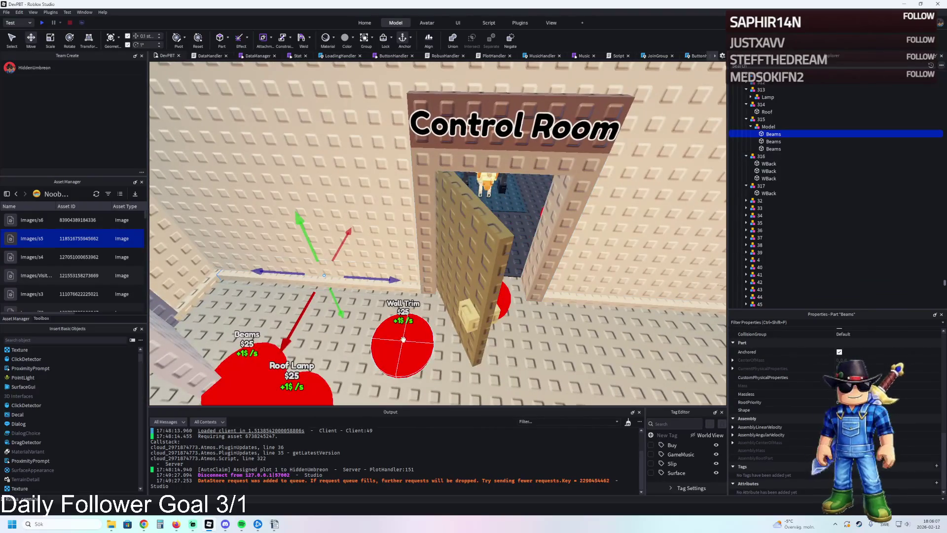
click(328, 278)
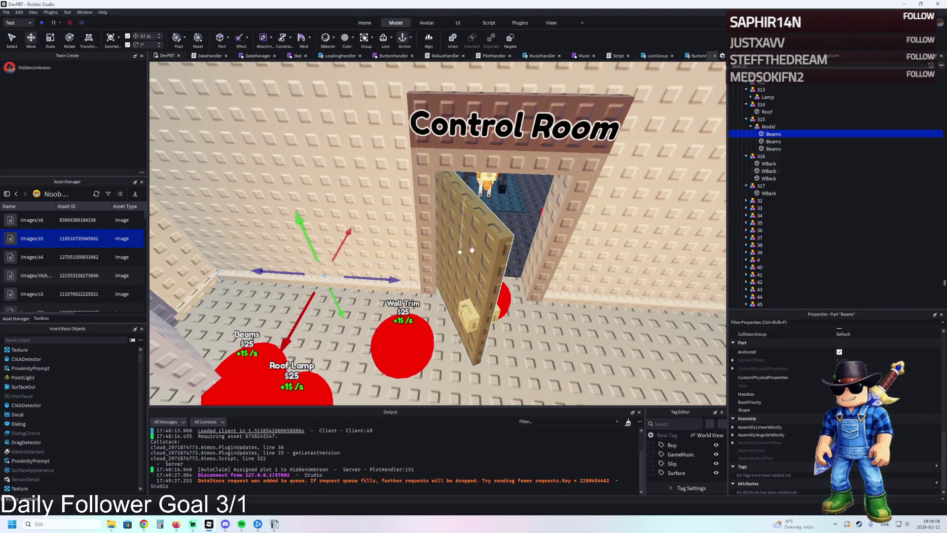
click(768, 126)
drag(769, 126, 766, 157)
Regroup the WBack parts so the first upgrade 317 holds three of them
click(768, 163)
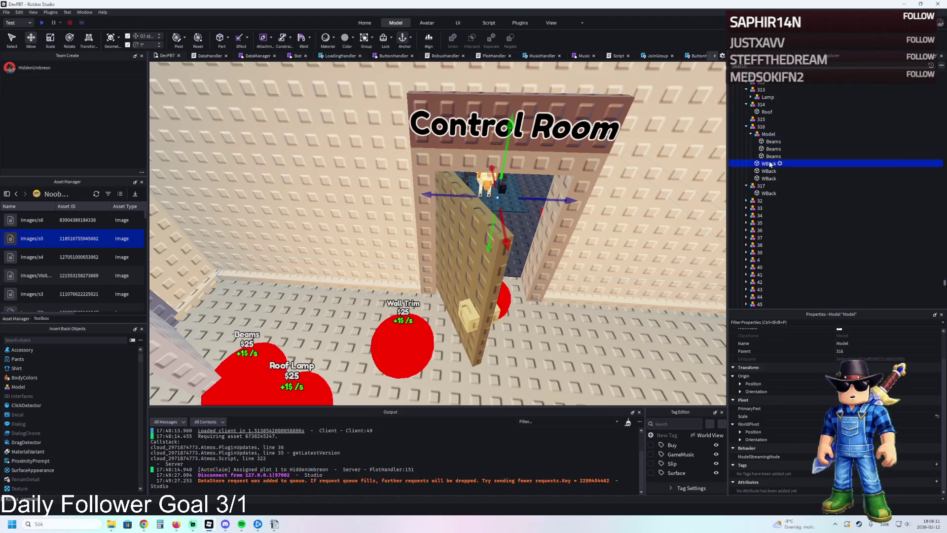
shift+click(770, 179)
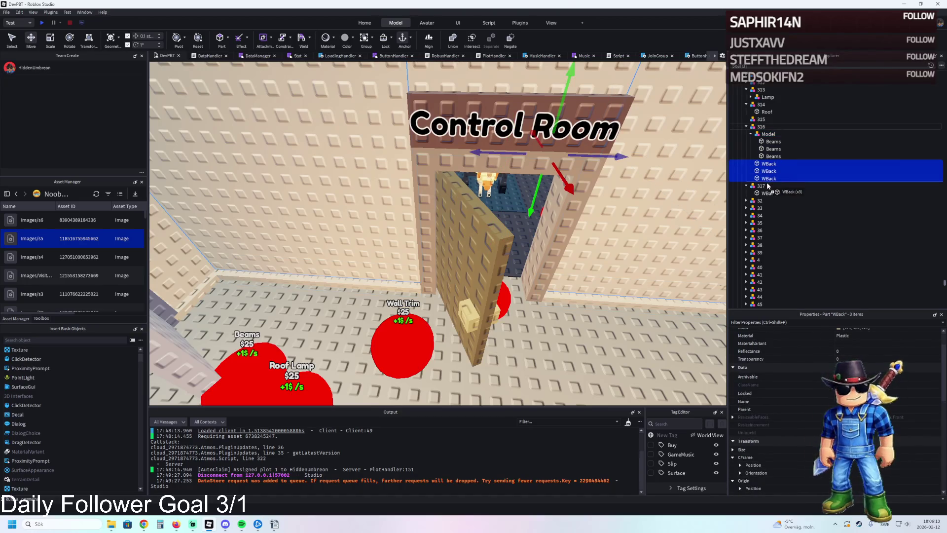
drag(767, 186, 769, 185)
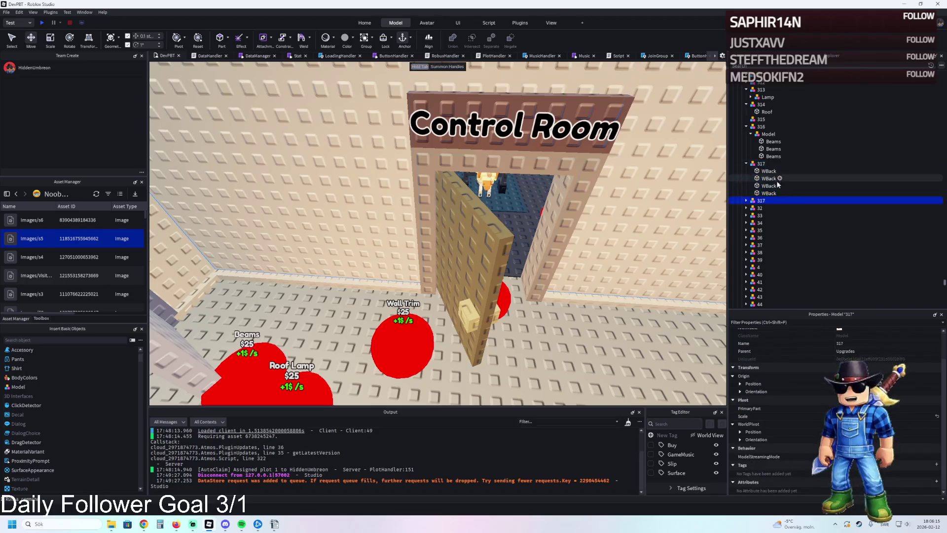
click(768, 215)
shift+click(768, 229)
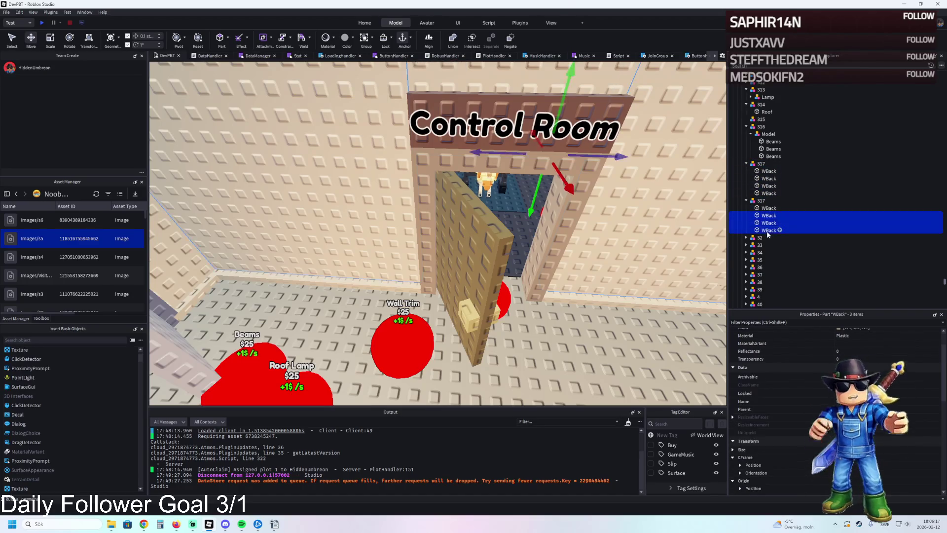
drag(768, 229, 768, 174)
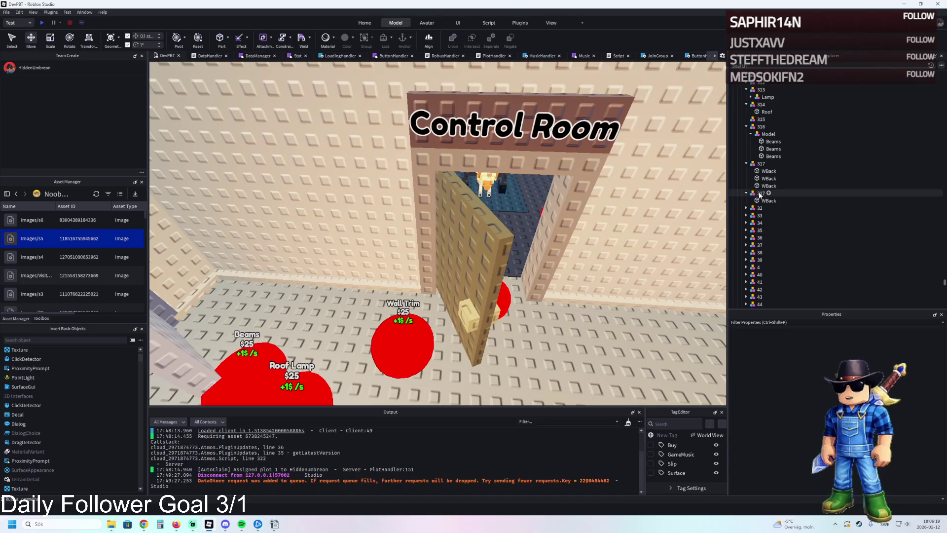
Rename the 317 model holding one wall-back part to 318
click(831, 192)
key(Delete)
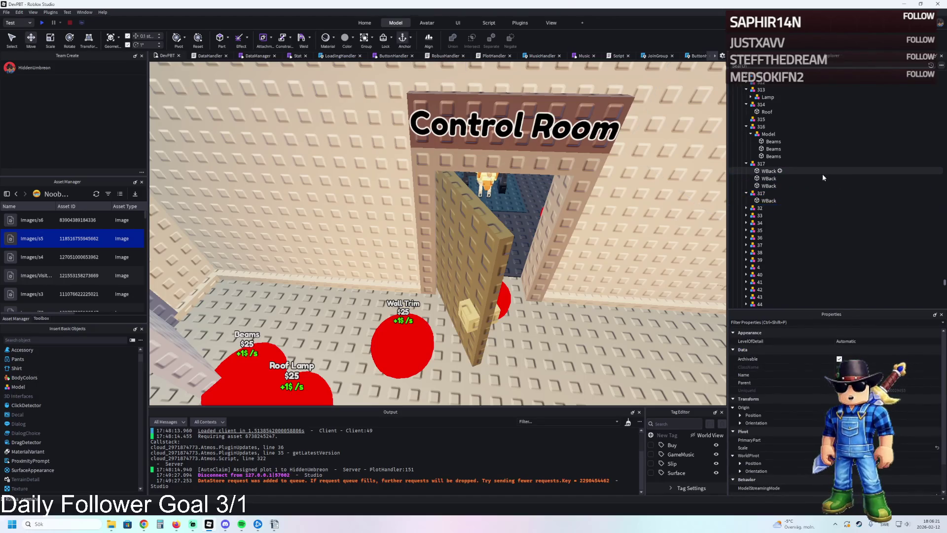
click(813, 193)
key(F2)
text(318)
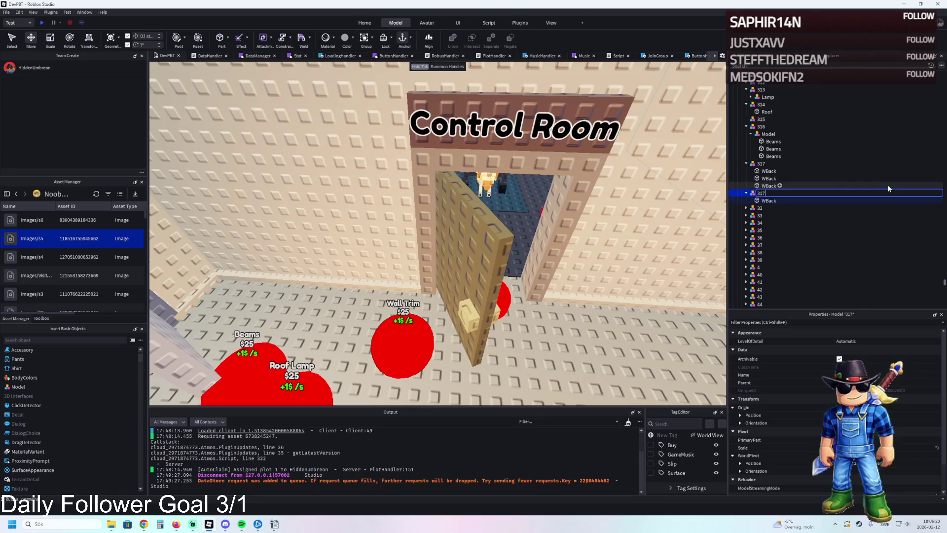
key(Return)
key(f)
Move the ceiling Lamp model into upgrade 315
click(685, 158)
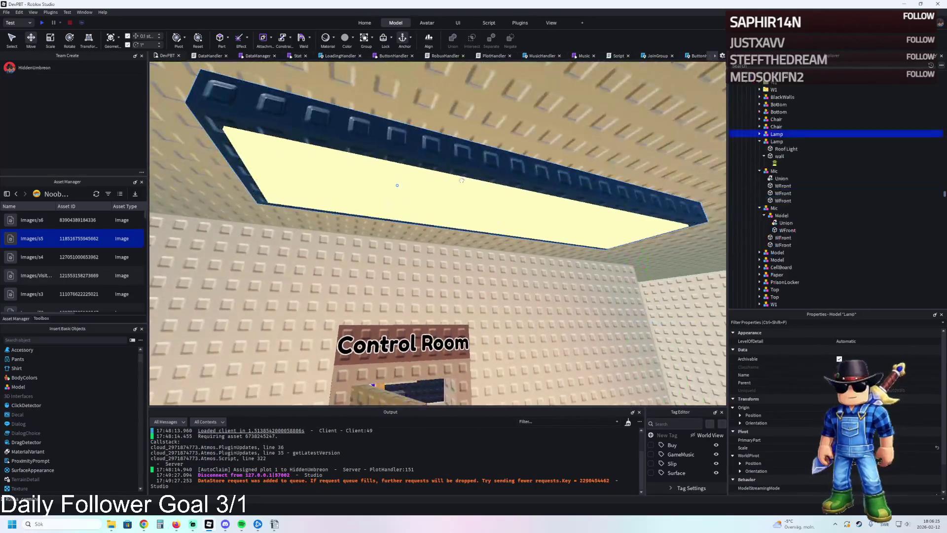
scroll(686, 159, up, 3)
key(w)
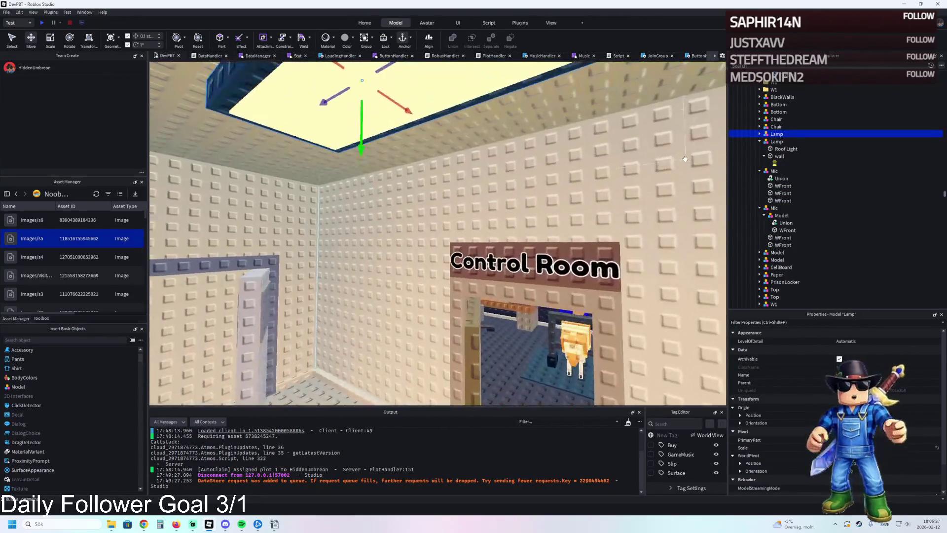
scroll(764, 143, up, 6)
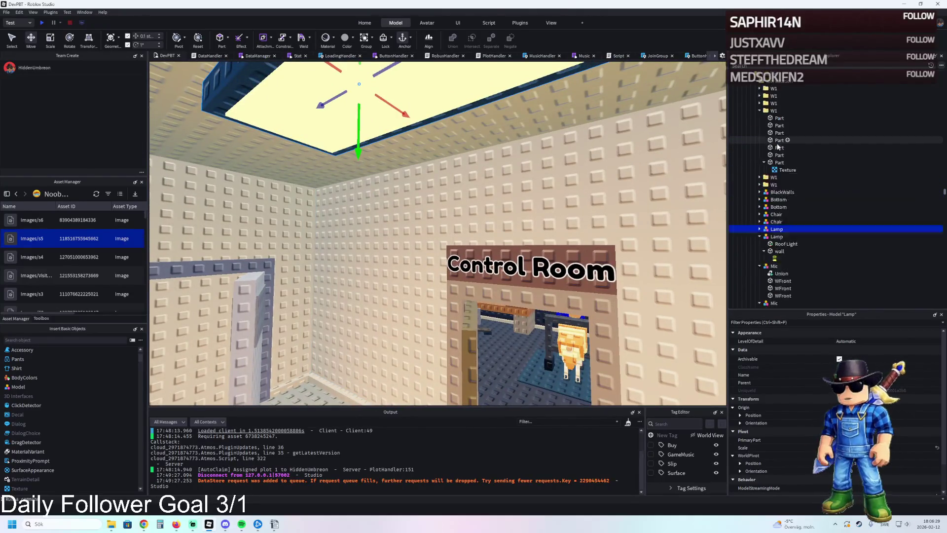
click(759, 143)
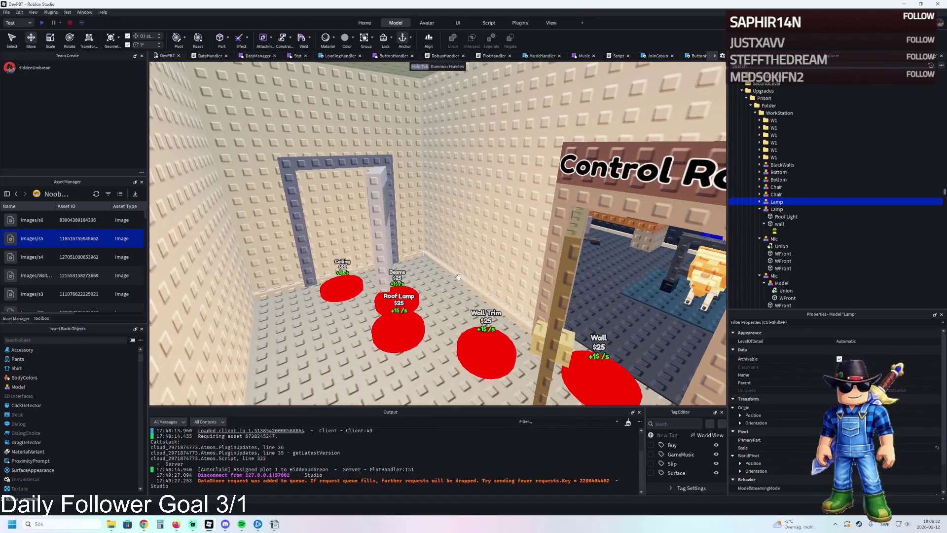
click(458, 277)
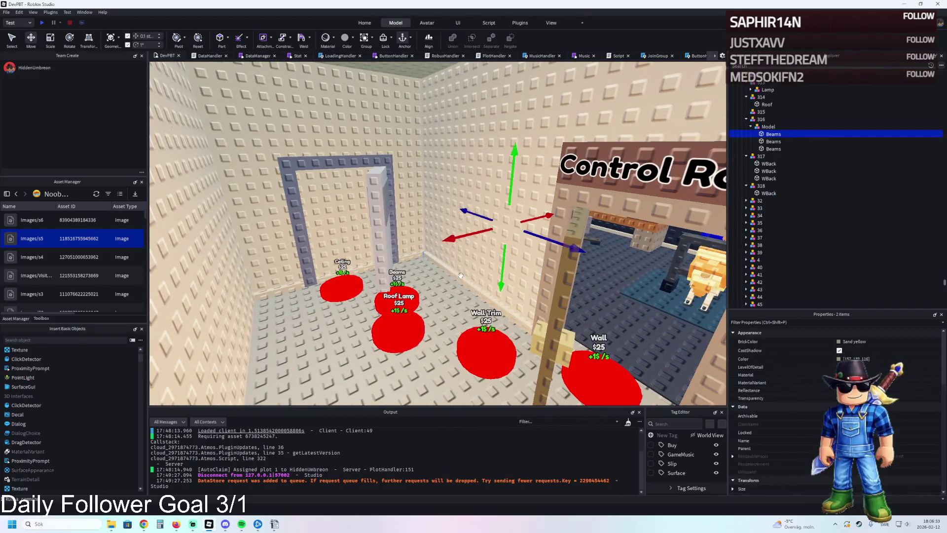
drag(769, 130, 761, 105)
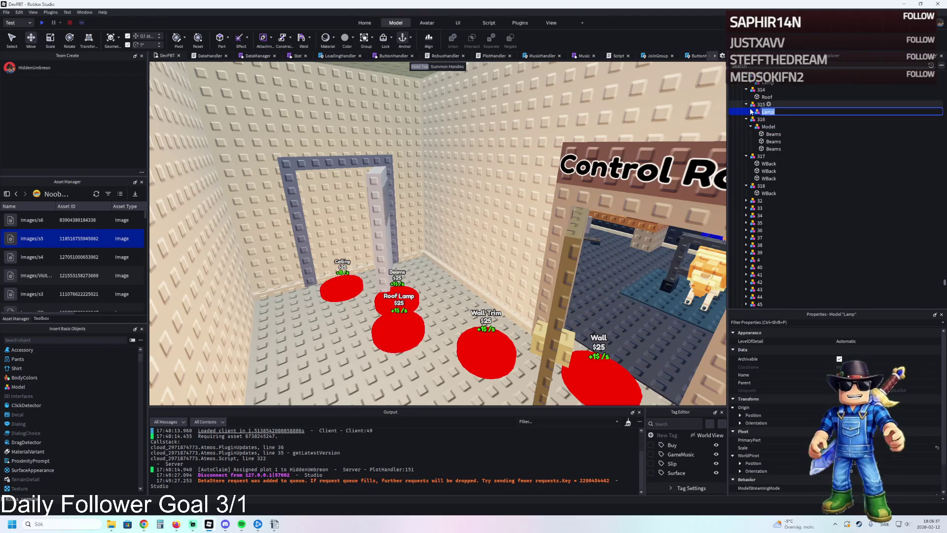
click(397, 332)
key(f)
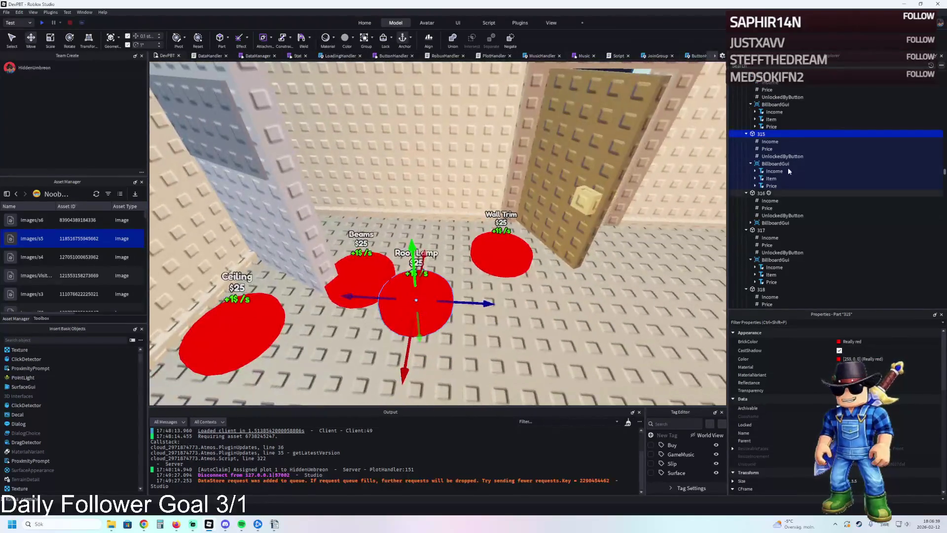
click(498, 250)
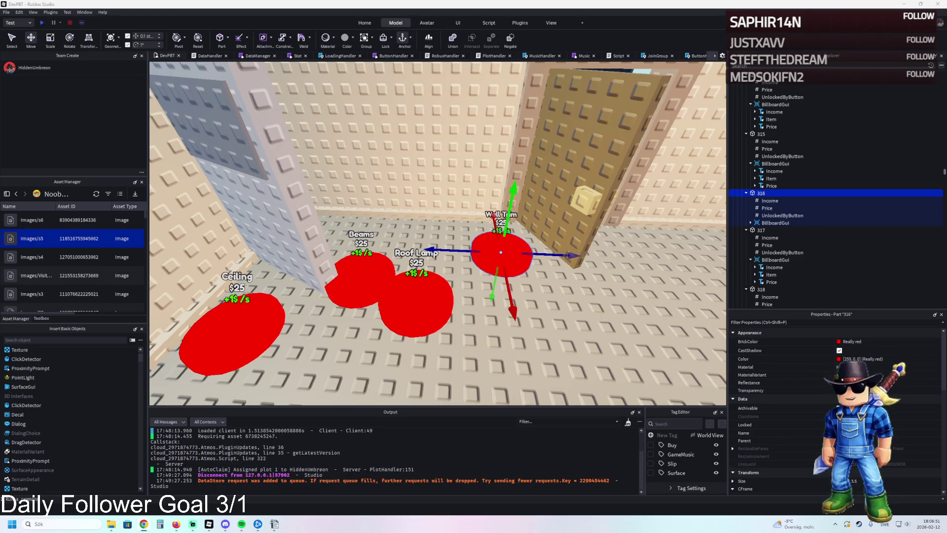
click(766, 207)
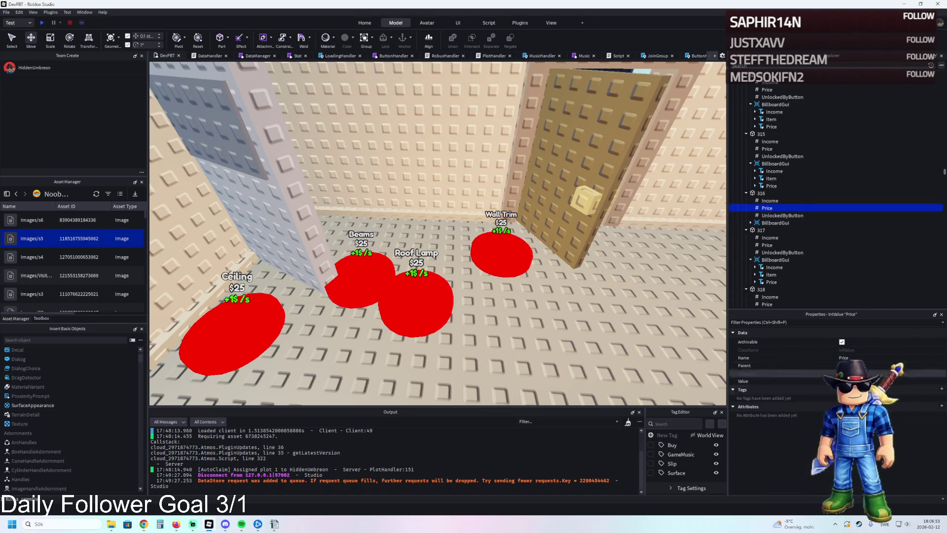
click(777, 244)
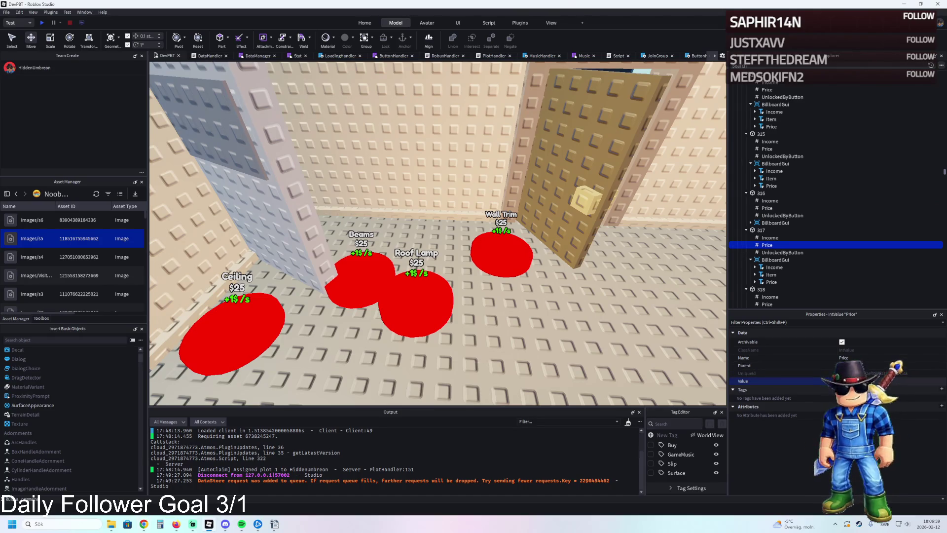
click(767, 303)
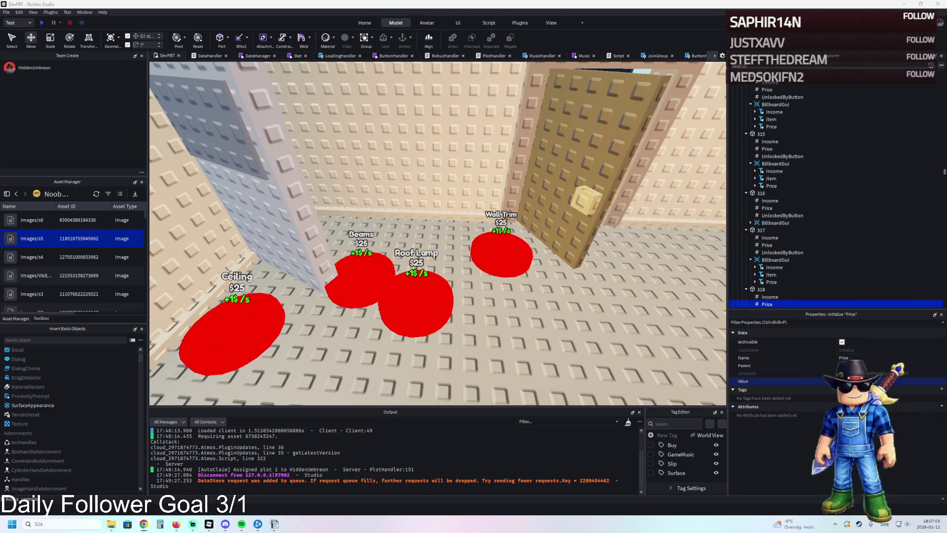
scroll(821, 270, down, 2)
scroll(810, 270, down, 1)
click(770, 210)
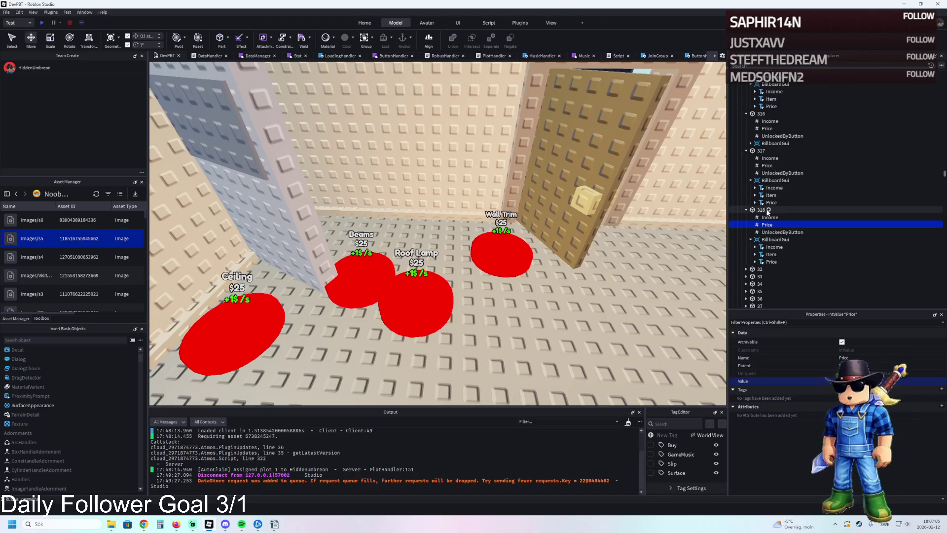
key(f)
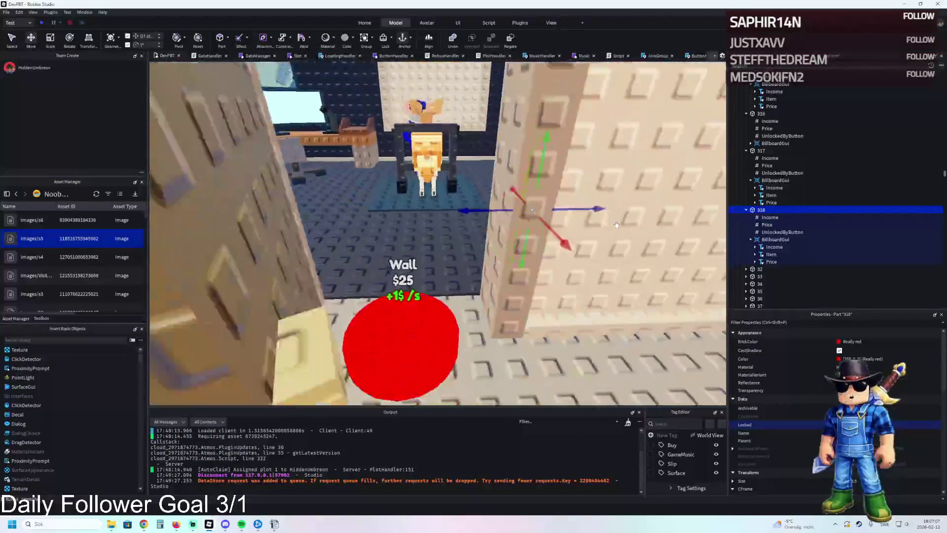
scroll(767, 156, up, 2)
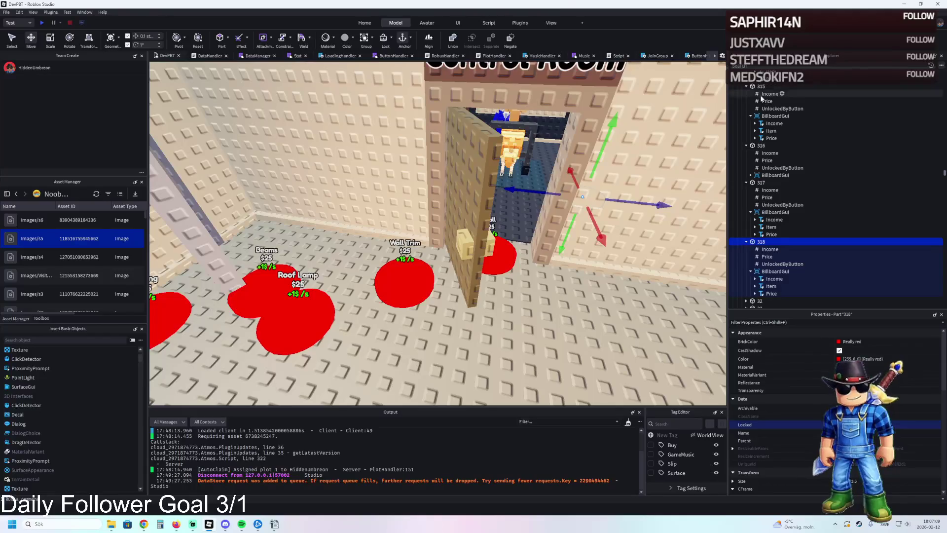
click(771, 109)
scroll(774, 111, up, 3)
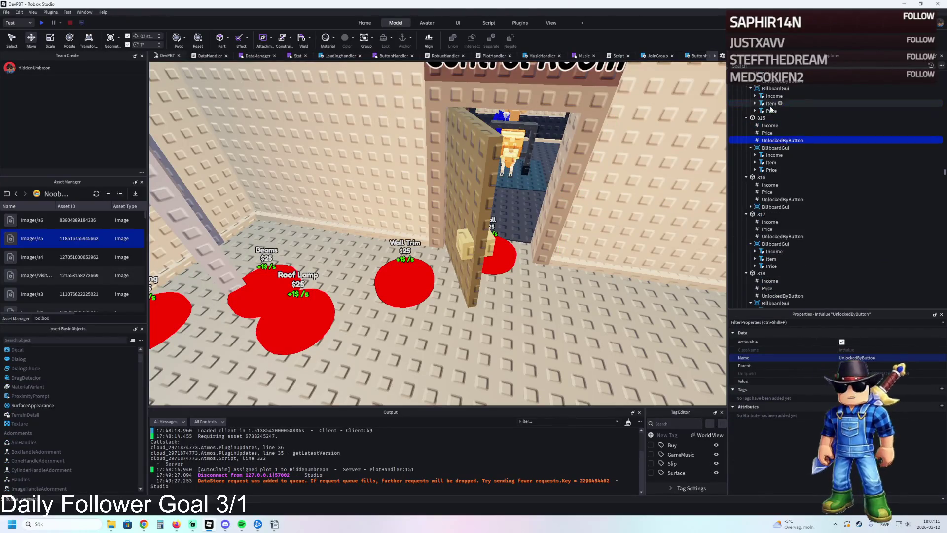
click(778, 113)
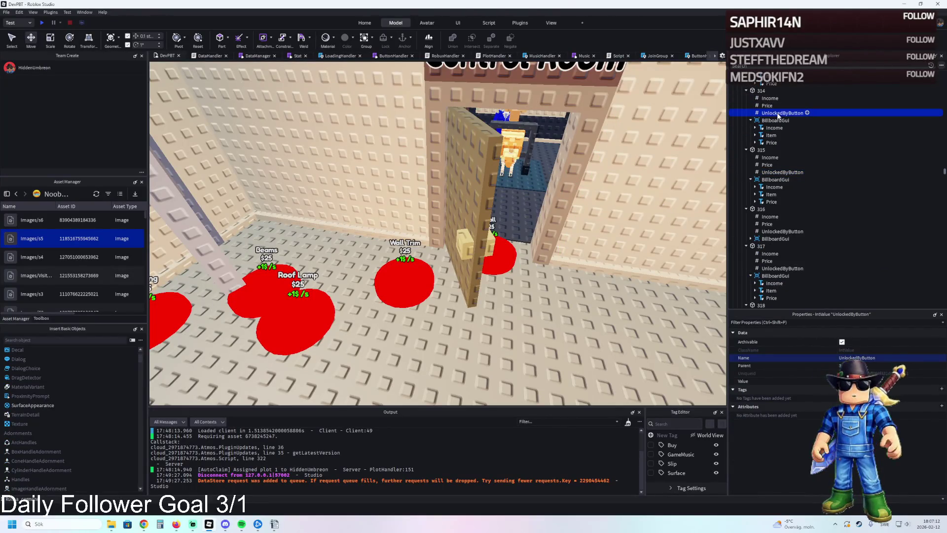
click(761, 91)
key(f)
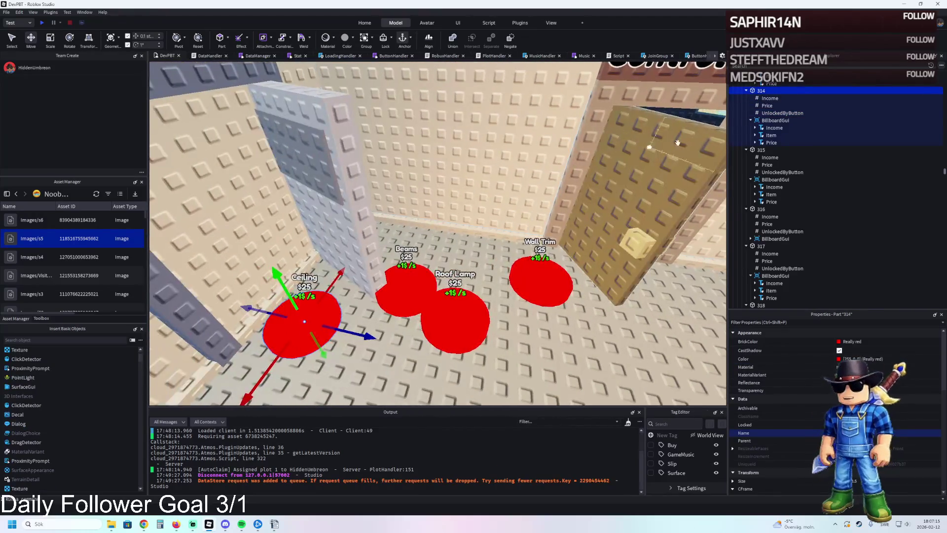
click(763, 150)
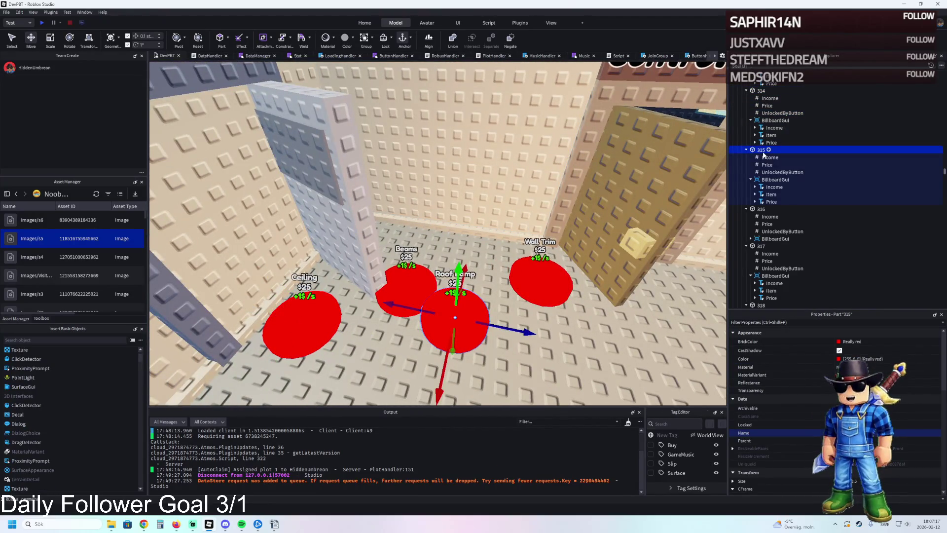
key(f)
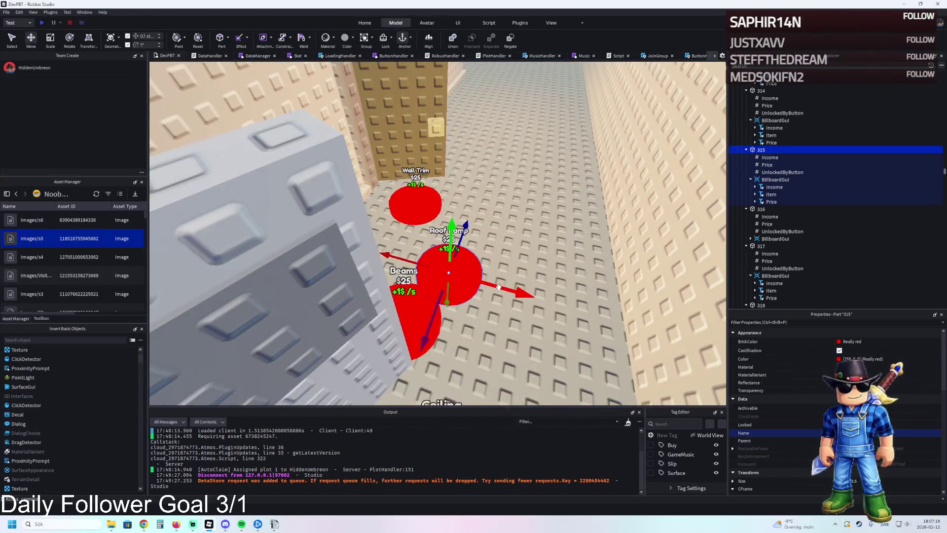
click(402, 258)
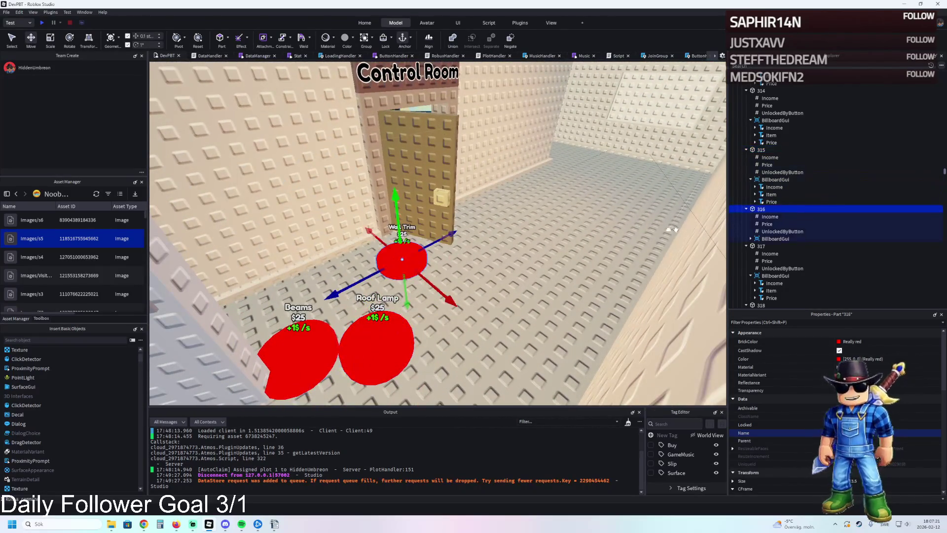
click(764, 225)
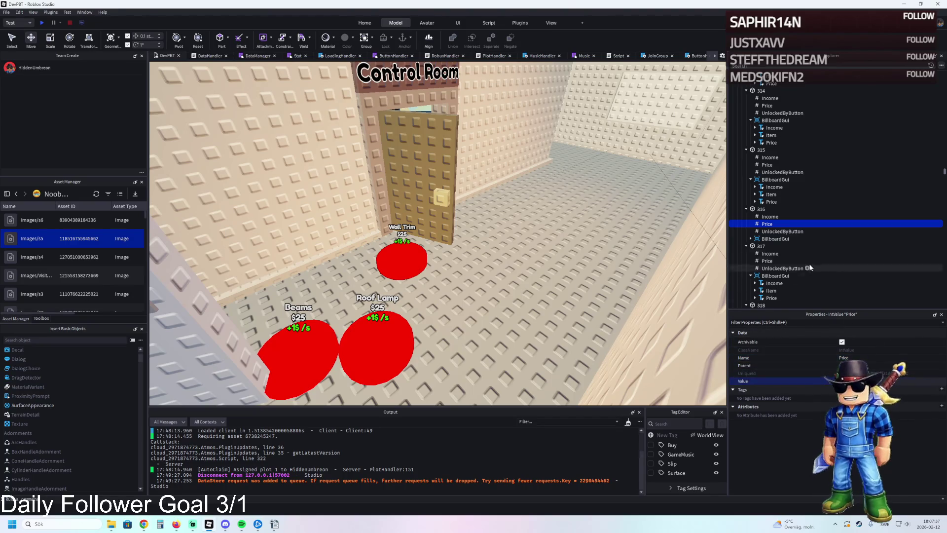
click(767, 260)
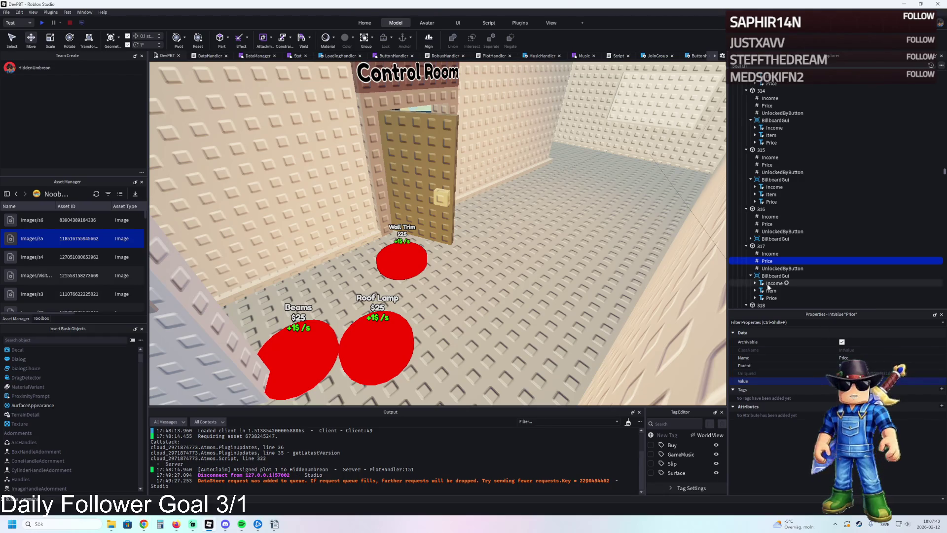
scroll(770, 267, down, 2)
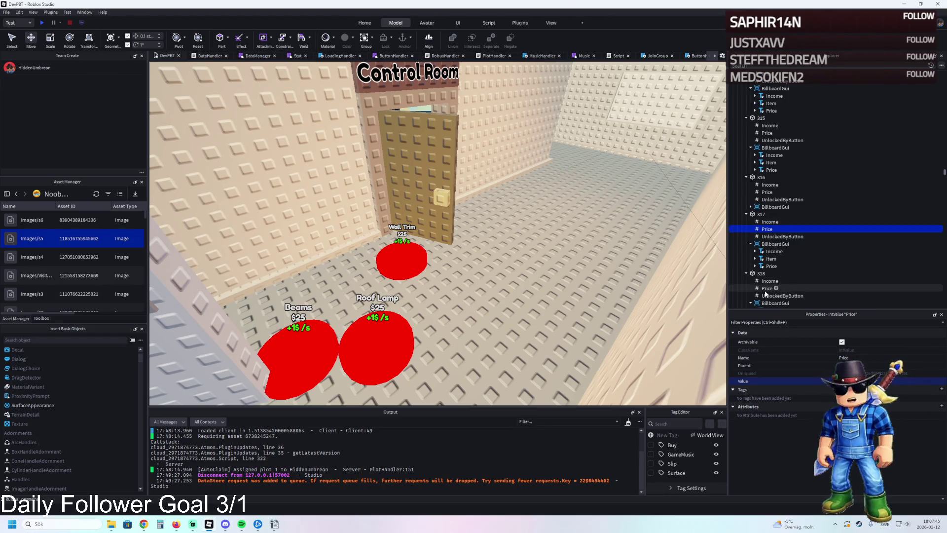
click(768, 289)
scroll(515, 252, up, 5)
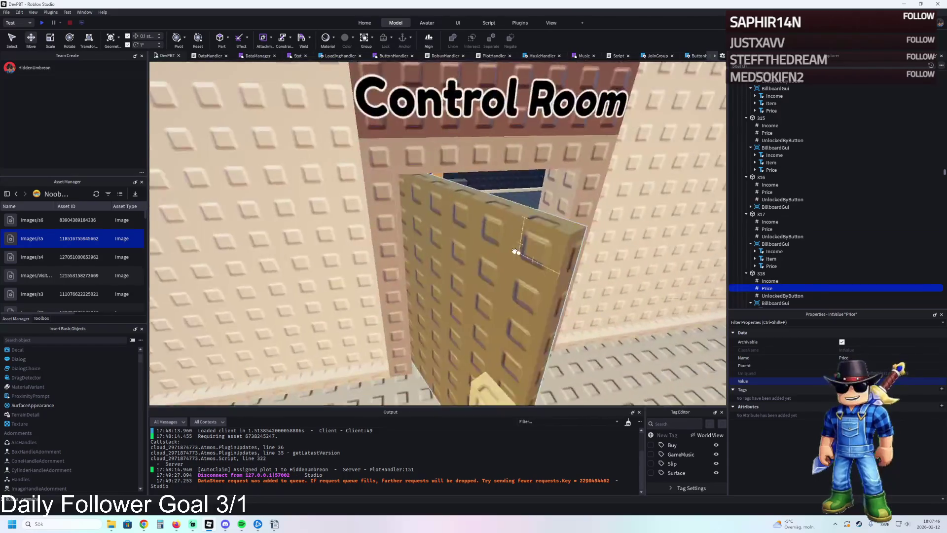
scroll(515, 252, down, 3)
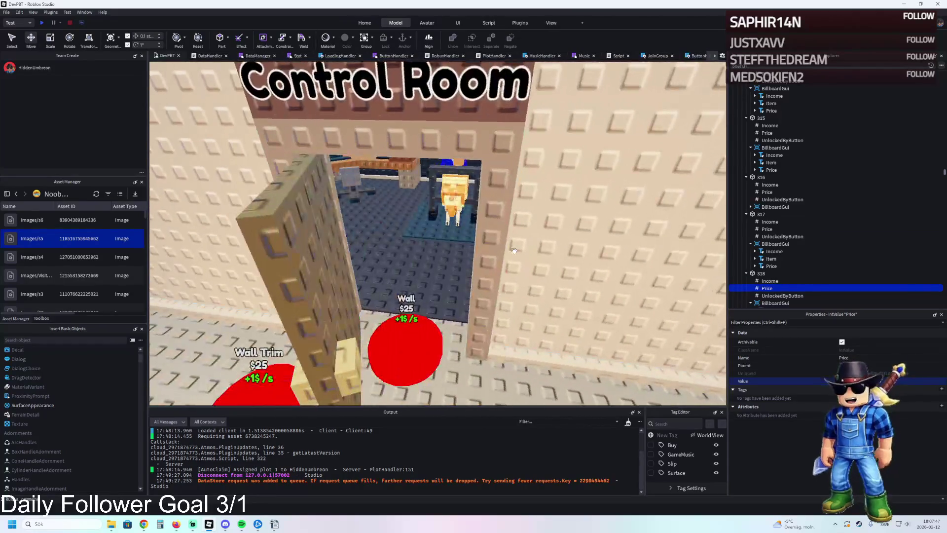
scroll(552, 237, up, 4)
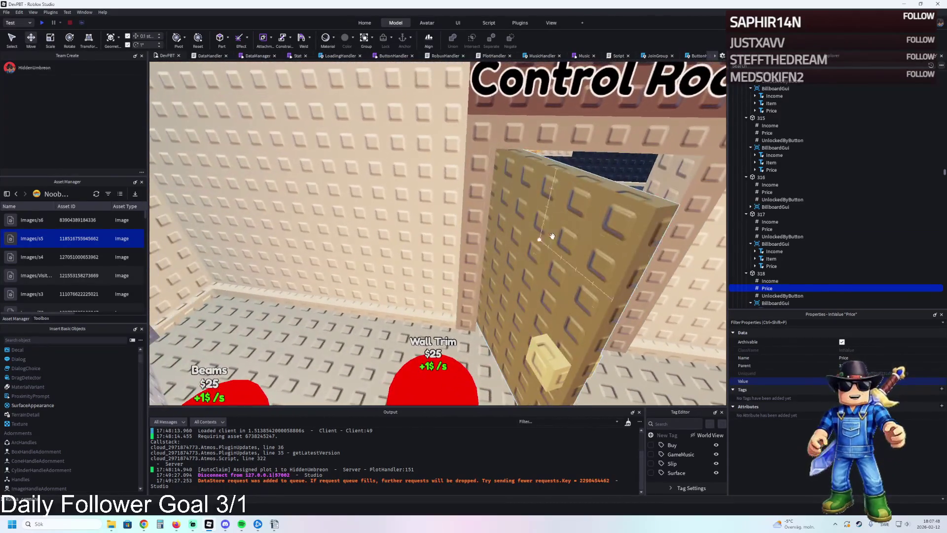
click(553, 237)
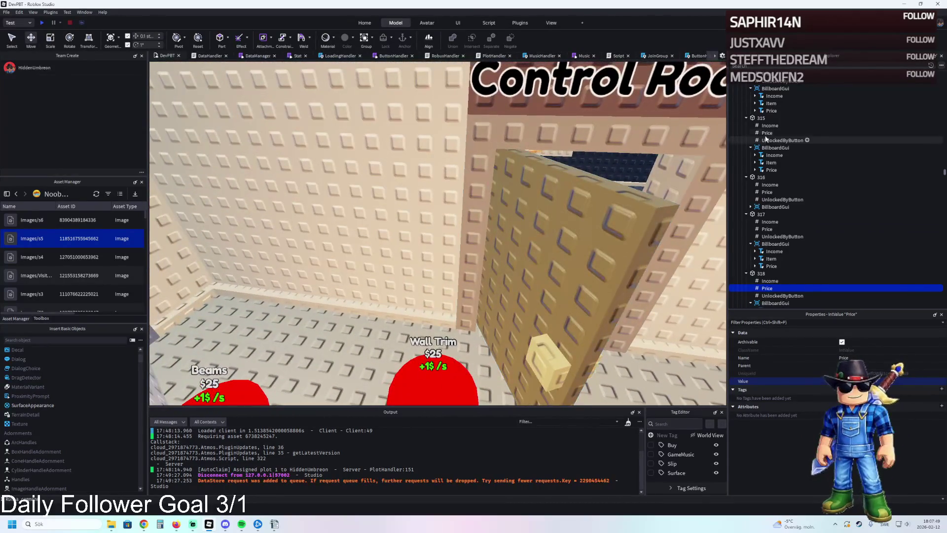
Put TemplatePlot under ReplicatedStorage and walk through the caged corridor into the plot room
drag(763, 127, 770, 250)
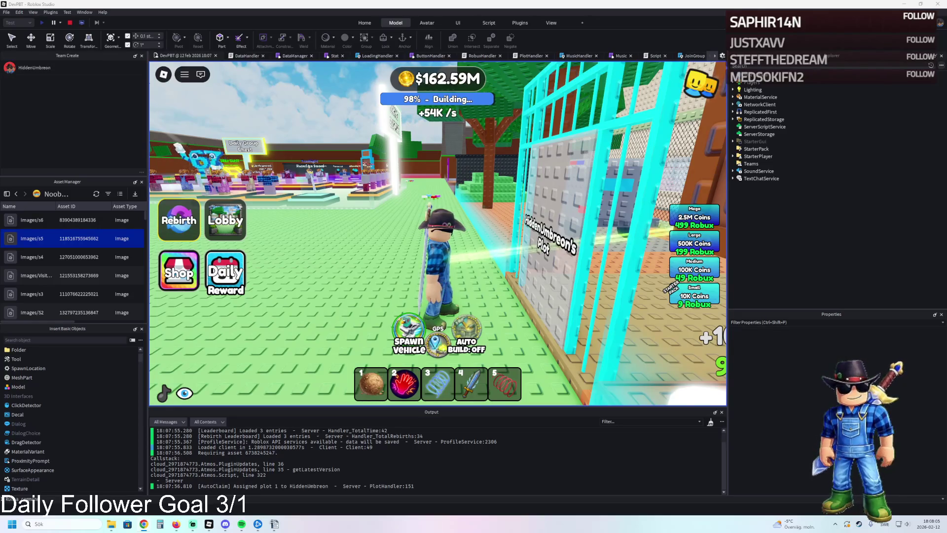
key(w)
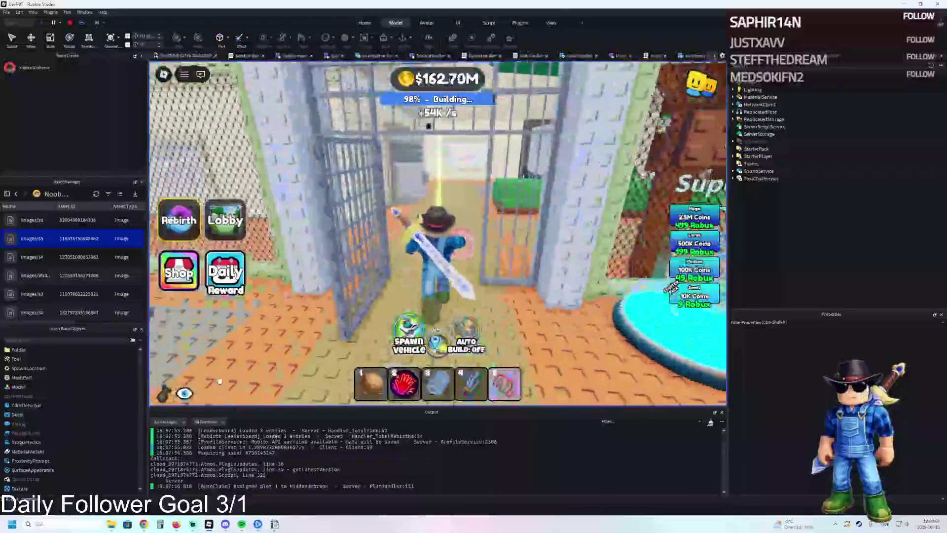
key(w)
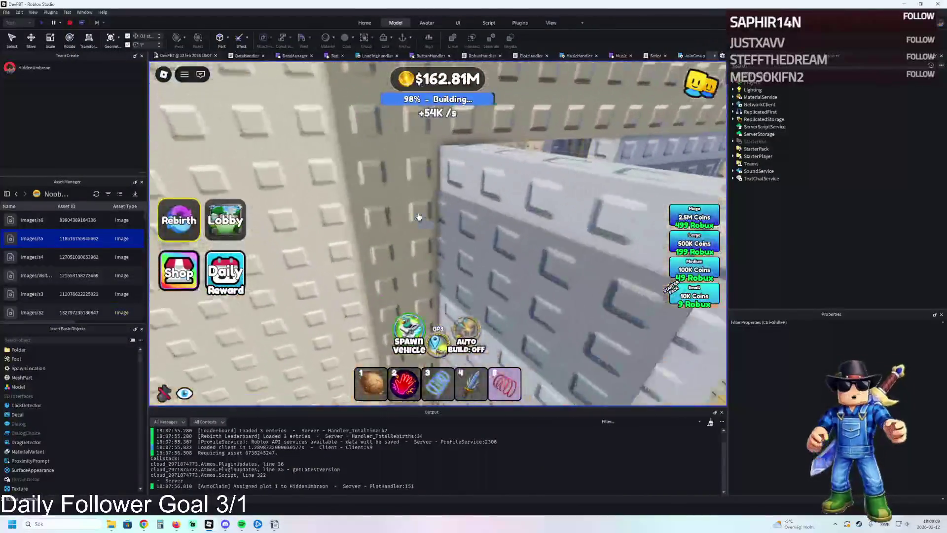
key(w)
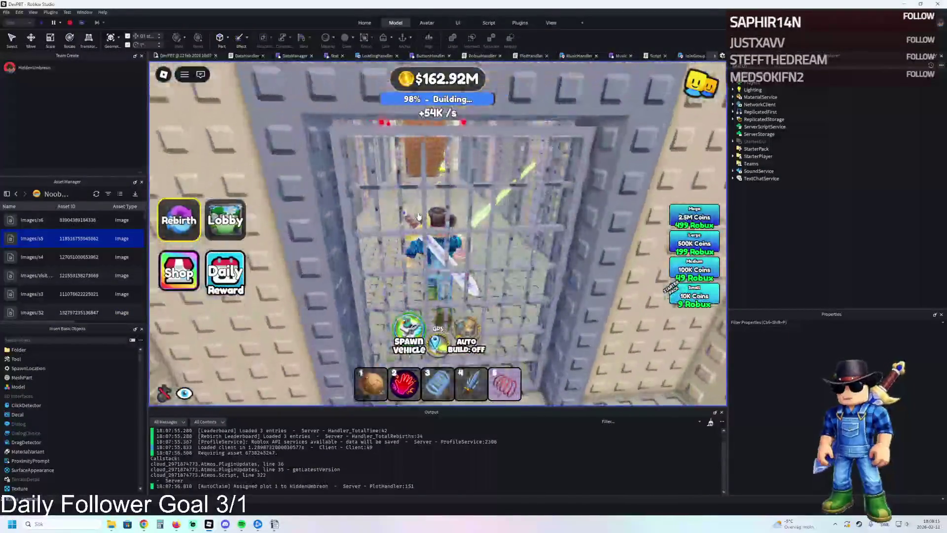
key(w)
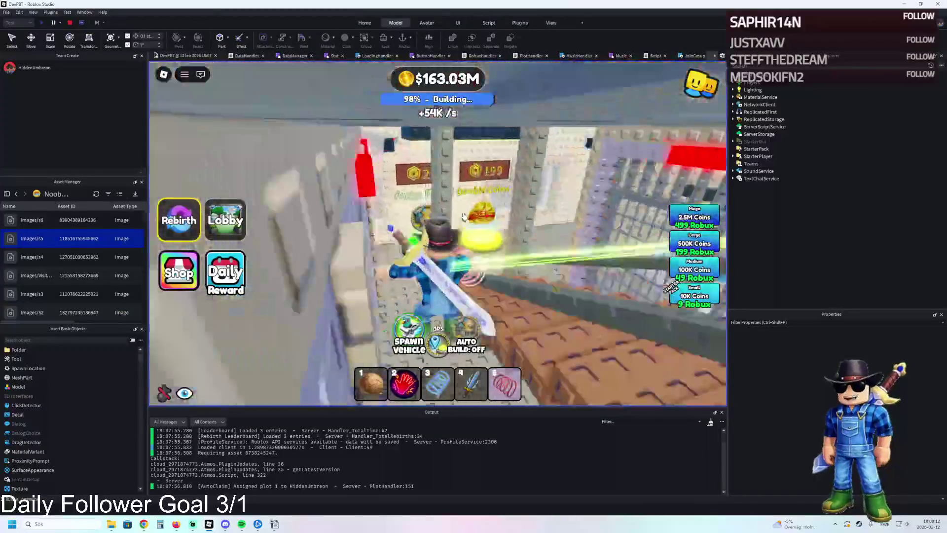
key(w)
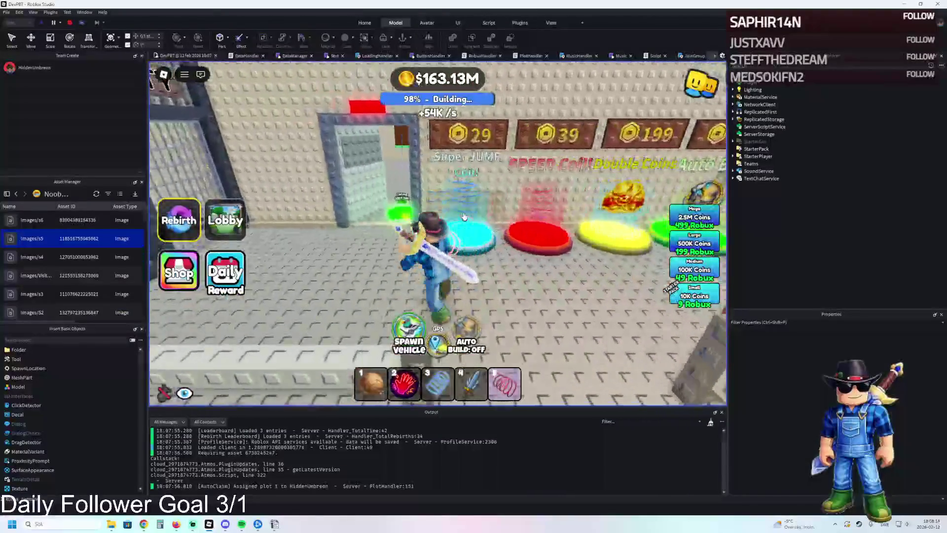
key(w)
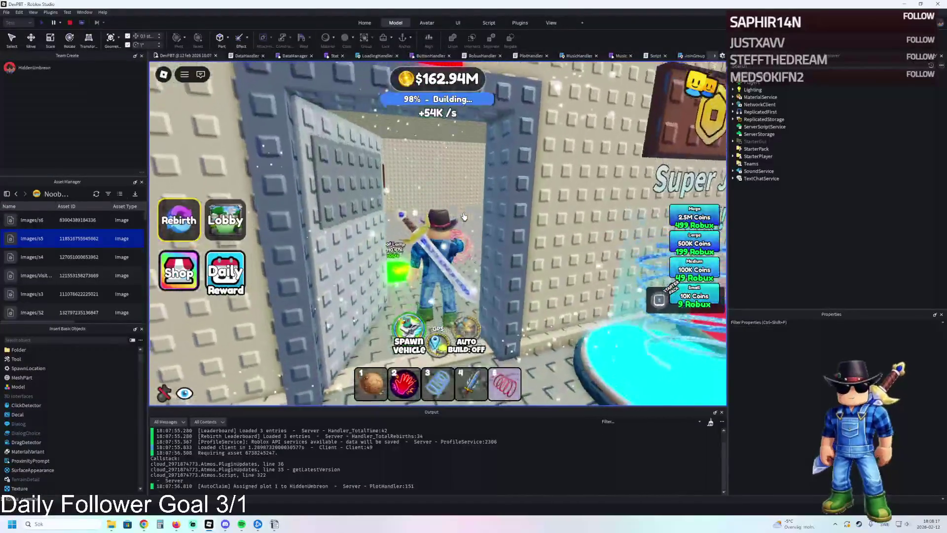
key(w)
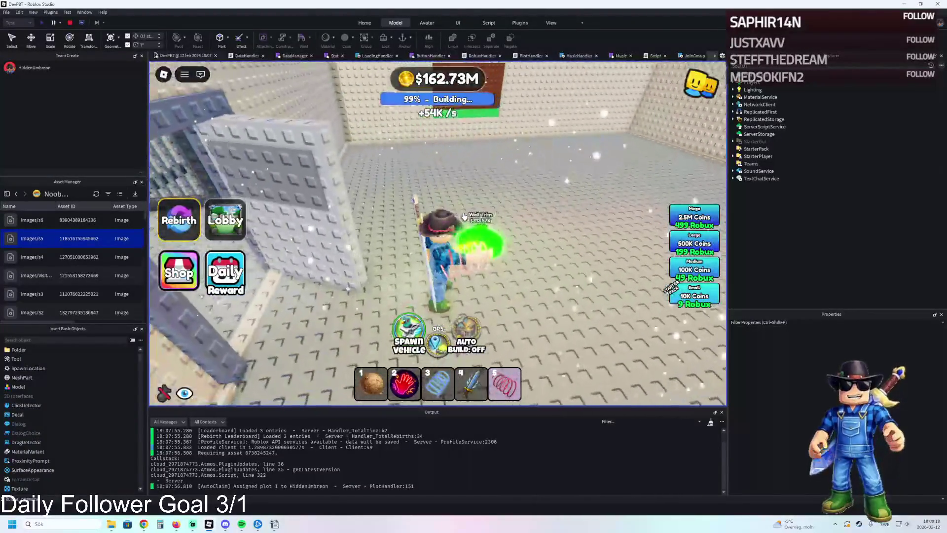
Walk through the doorway and brown wall panel, across the green floor into the next room
key(w)
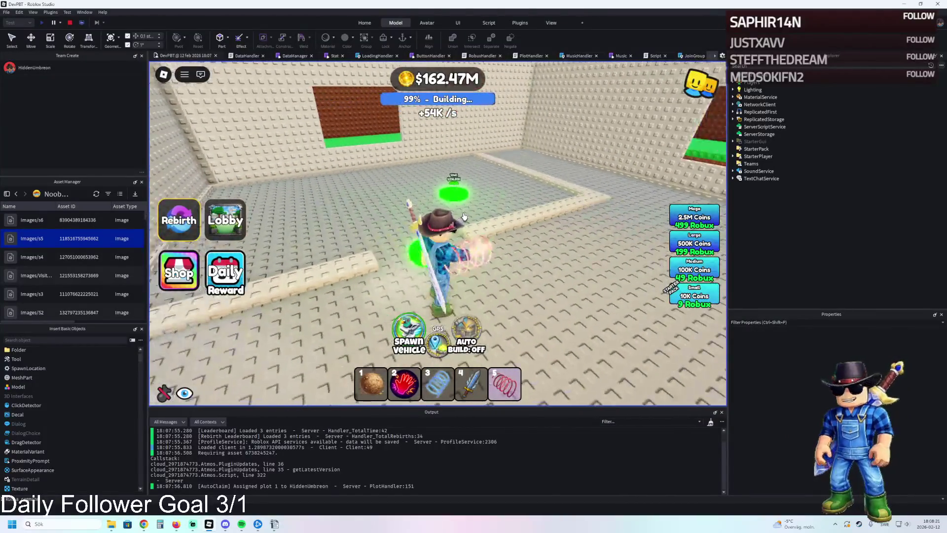
key(w)
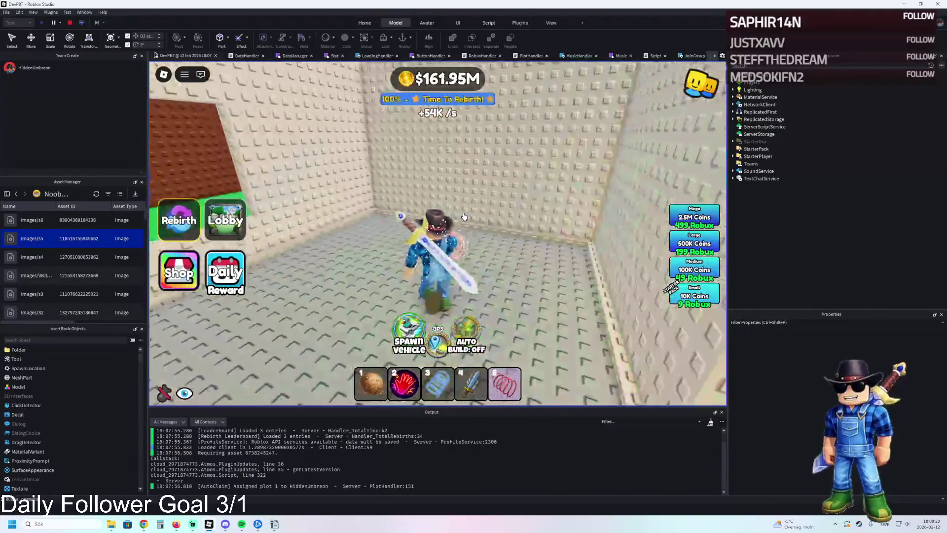
key(w)
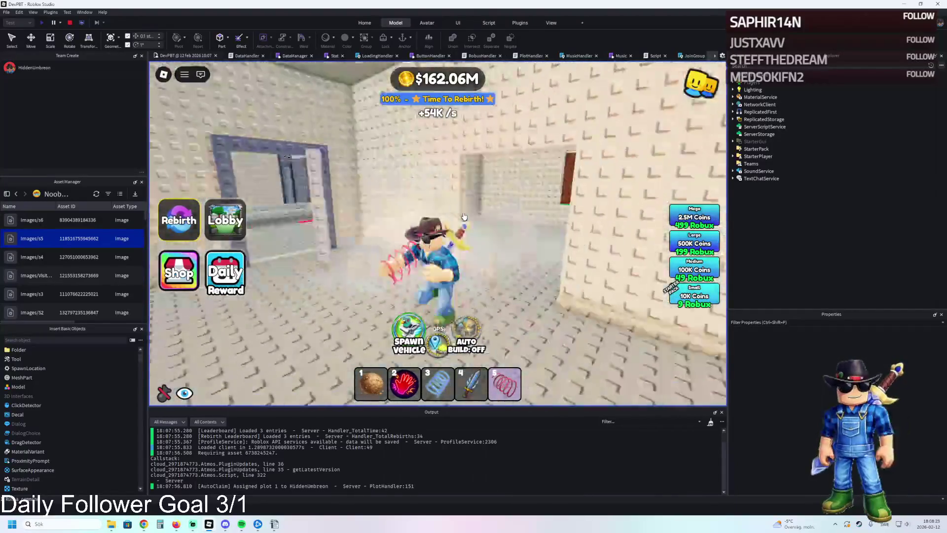
key(w)
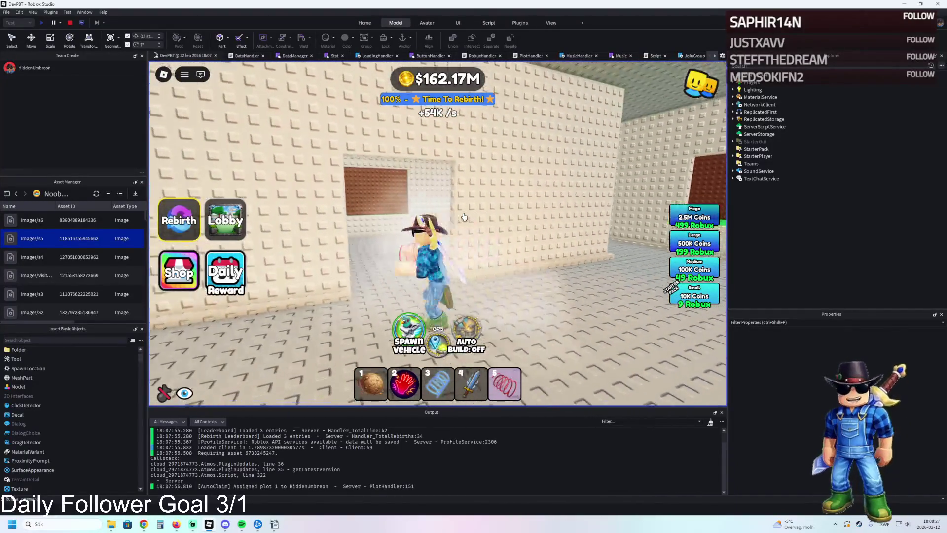
key(w)
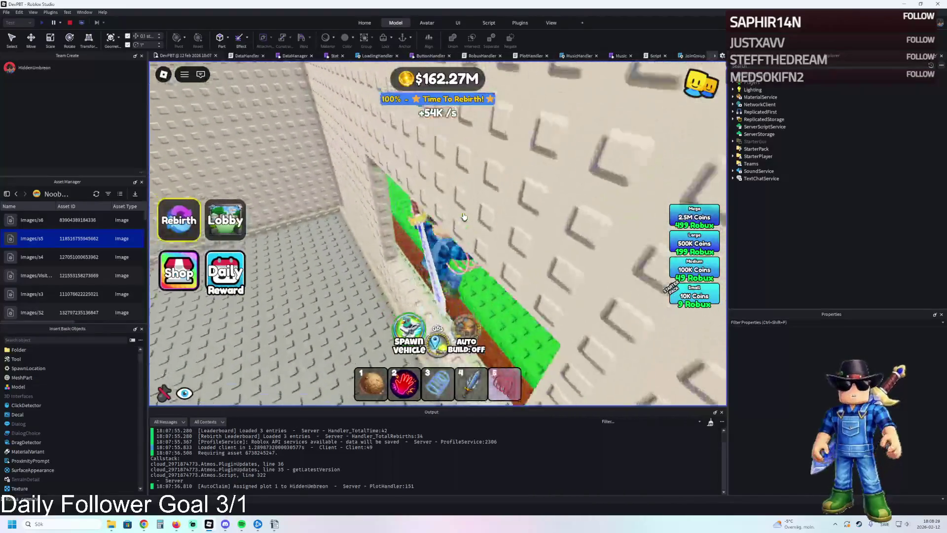
key(w)
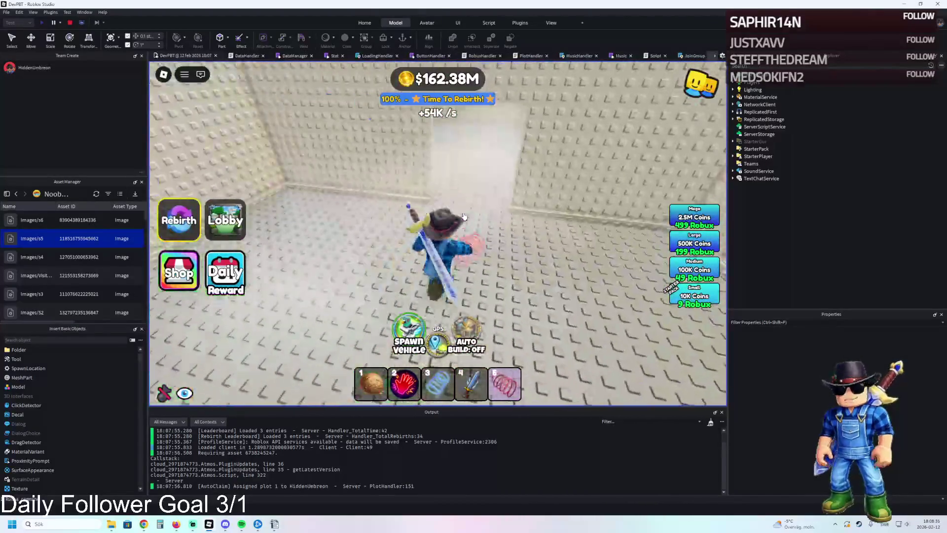
drag(345, 229, 294, 228)
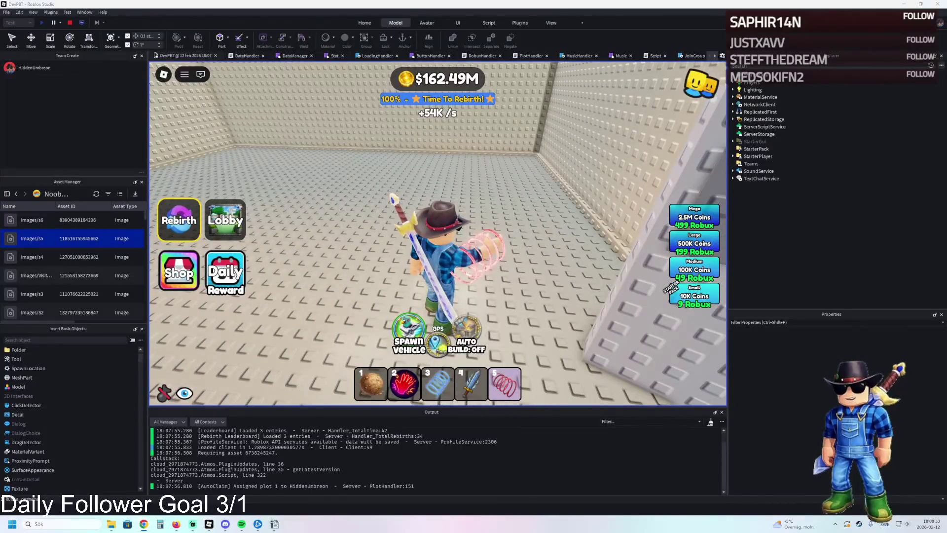
key(w)
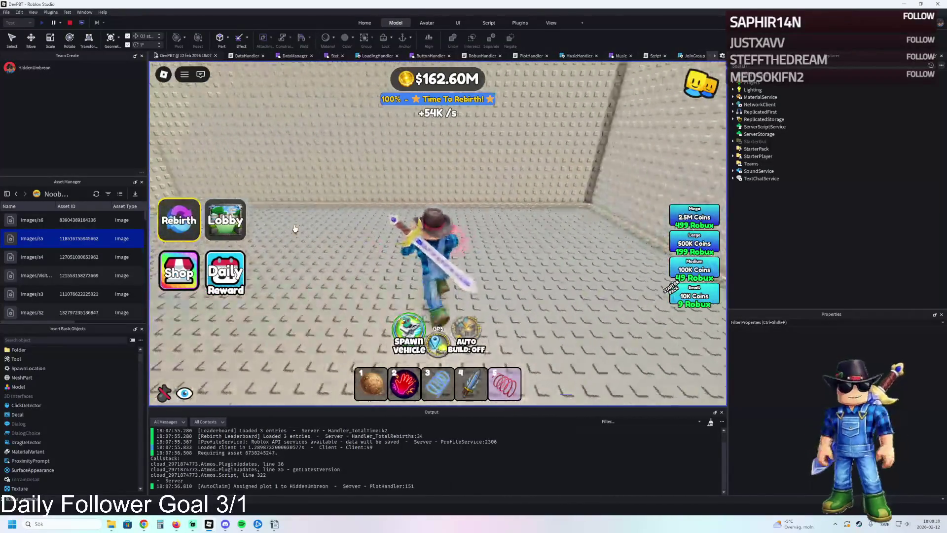
key(w)
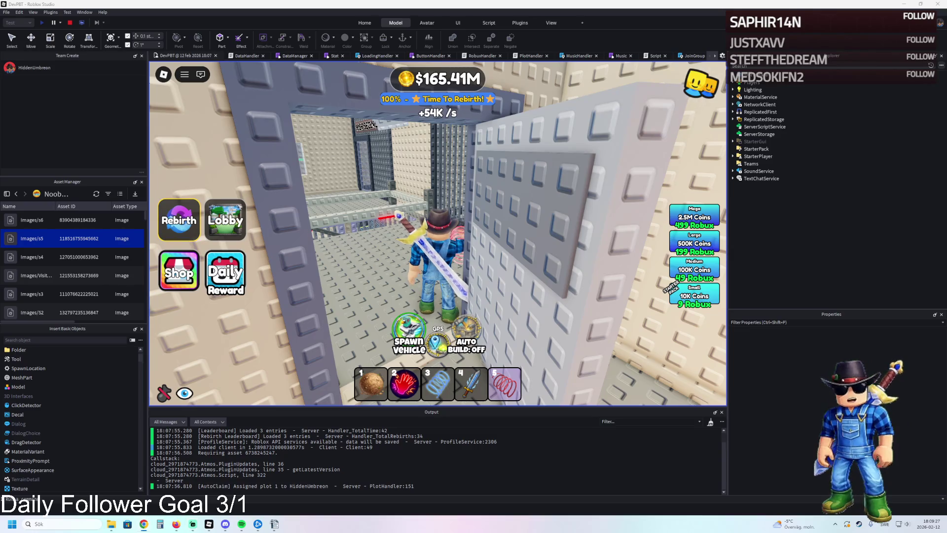
Walk into the Super Jump Coil and brown-panelled rooms, then stop the playtest
key(w)
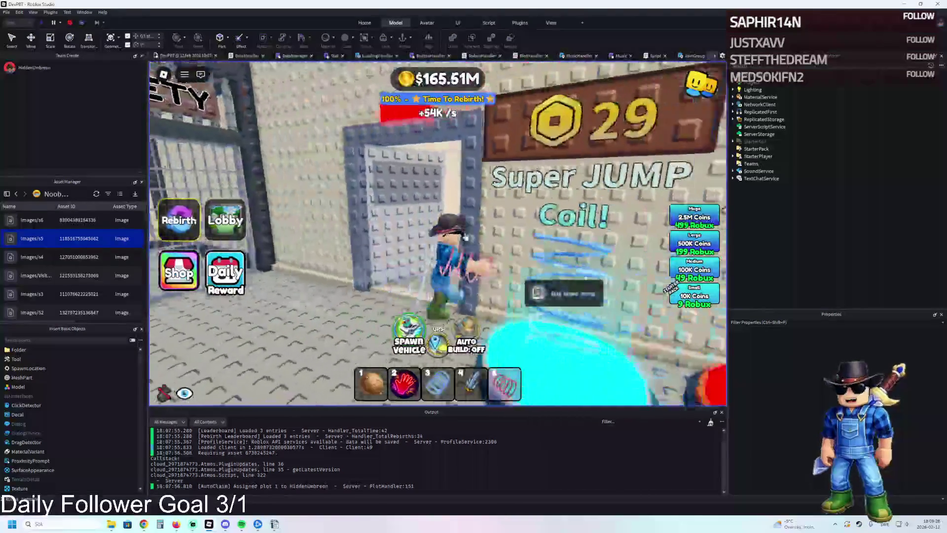
key(w)
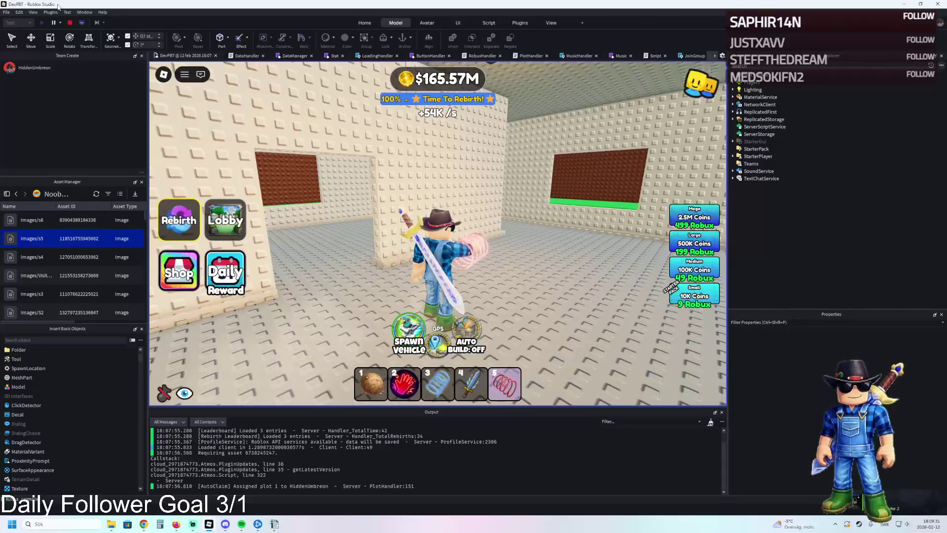
click(70, 22)
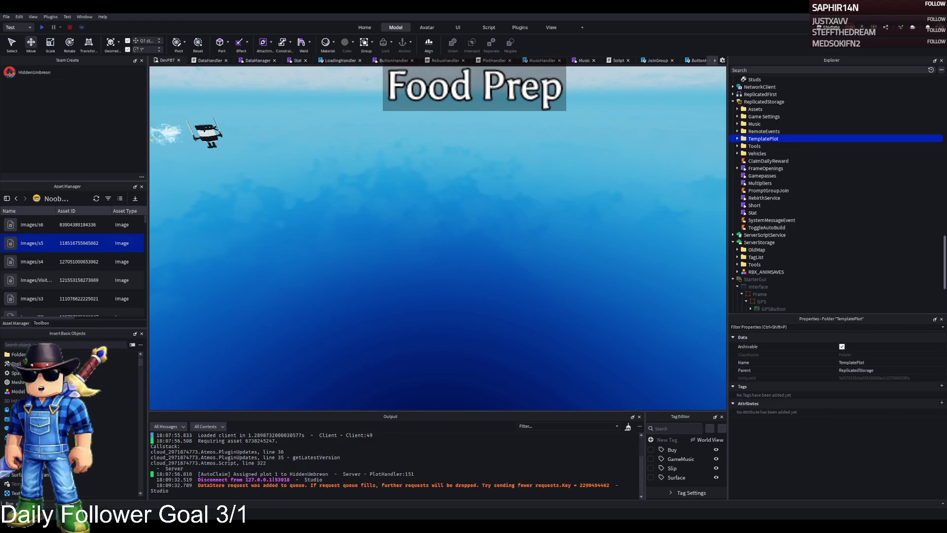
Cut and paste TemplatePlot into Workspace and turn toward the Control Room desk
key(ctrl+x)
key(ctrl+v)
scroll(378, 203, up, 5)
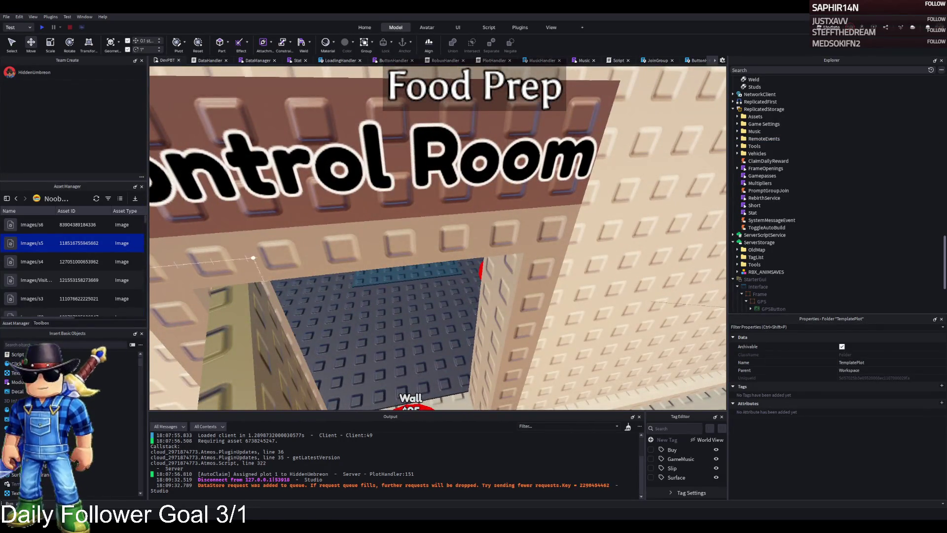
scroll(319, 254, up, 5)
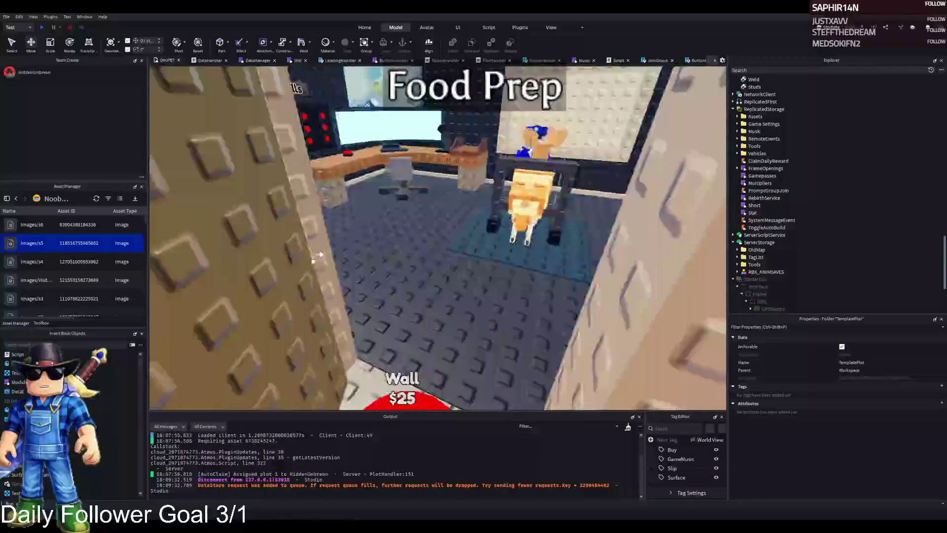
drag(319, 254, 320, 254)
scroll(319, 253, down, 5)
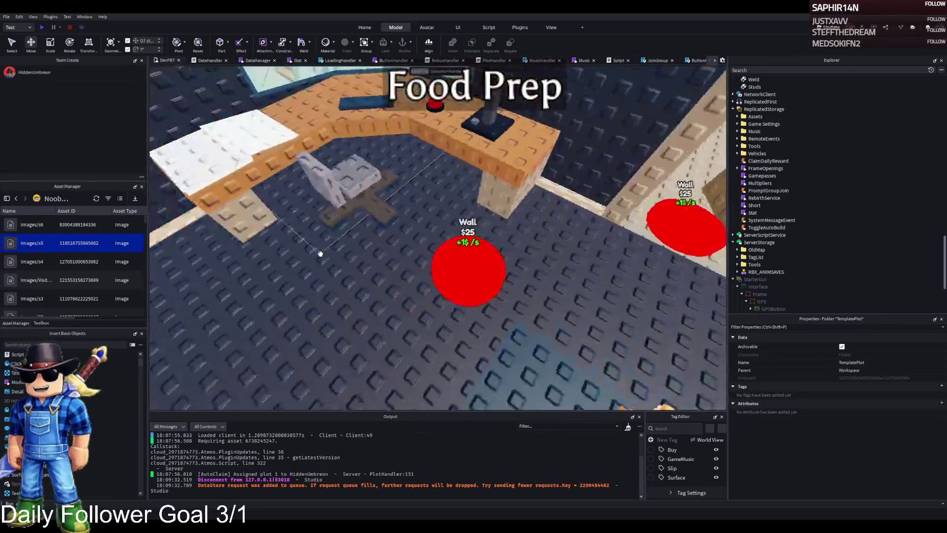
Rename the red Wall buy pad to 319
click(443, 247)
key(F2)
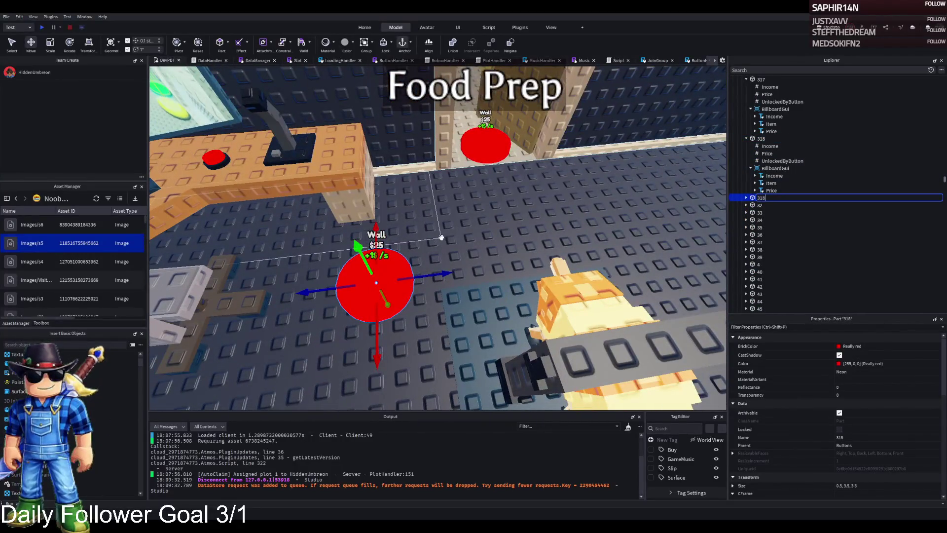
text(9)
key(Return)
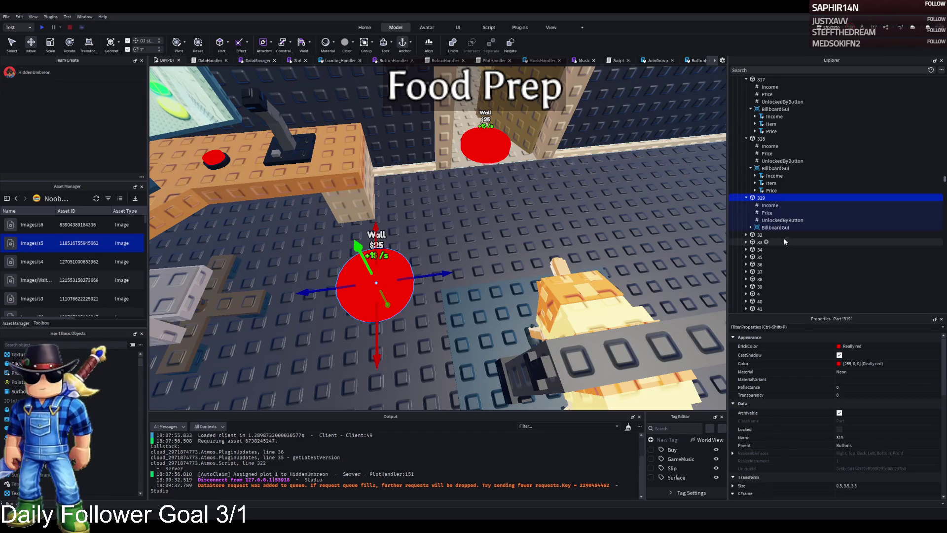
Duplicate the Wall pad and place the copy about 5 studs sideways, slightly raised
key(ctrl+d)
drag(391, 249, 489, 204)
drag(443, 165, 444, 144)
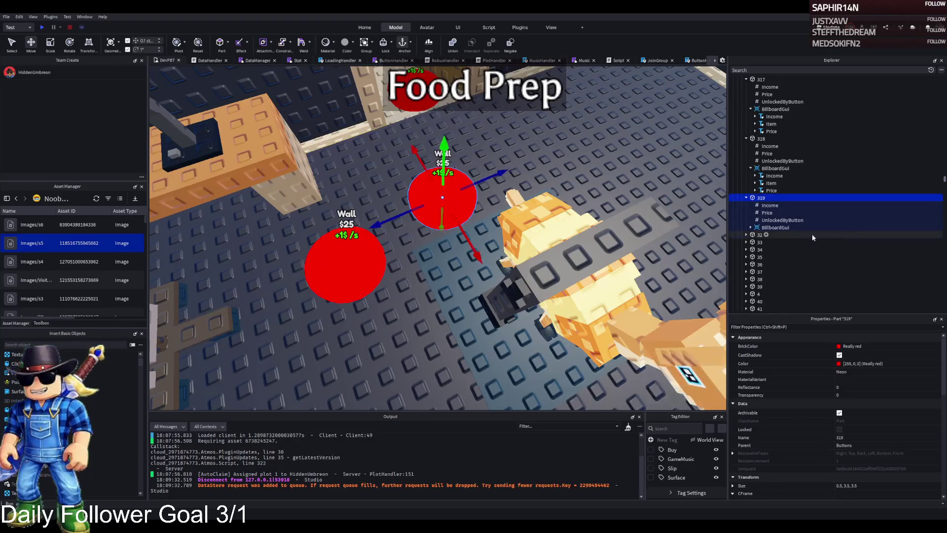
Add an UnlockedByButton folder under part 319 containing a number value named Value
click(768, 197)
click(778, 212)
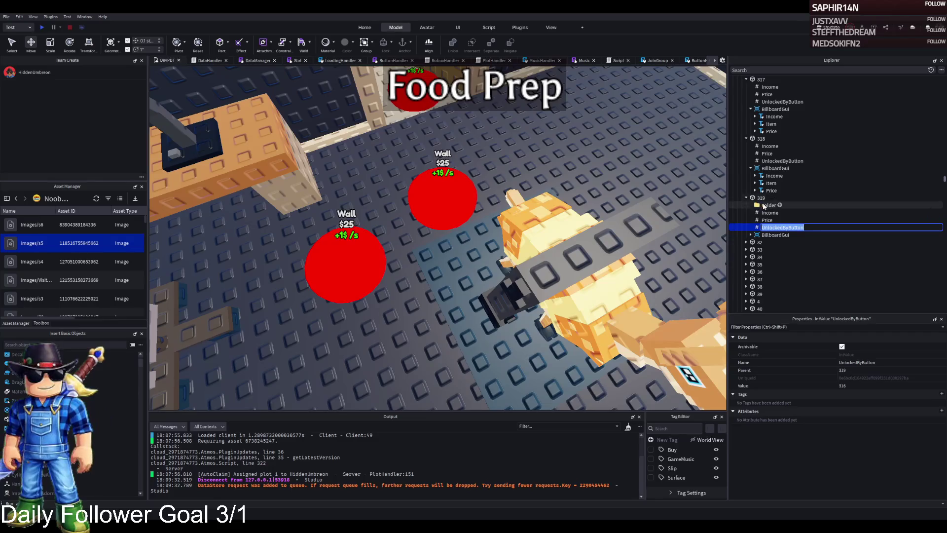
text(UnlockedByButton)
key(Return)
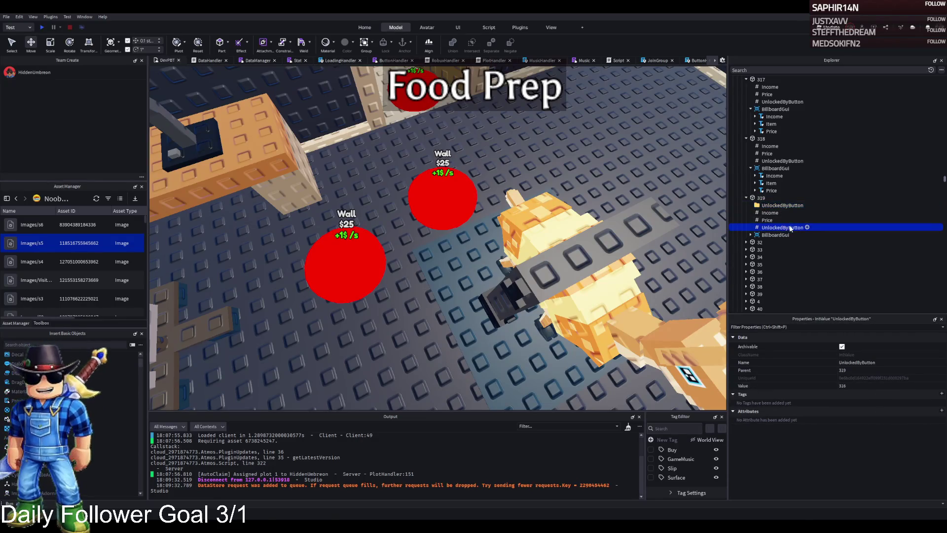
double_click(790, 228)
text(Value)
key(Return)
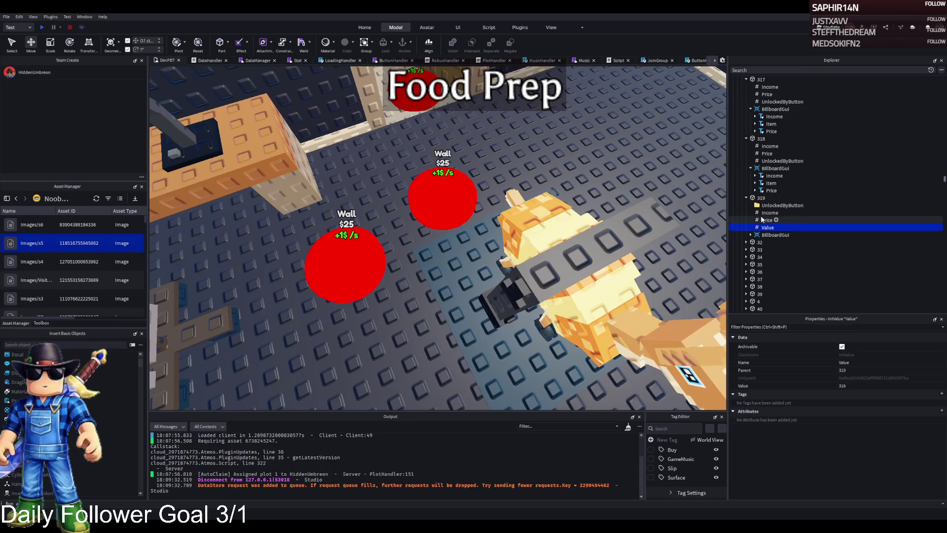
drag(764, 229, 781, 205)
Set the unlock value to 317 and add a duplicate value of 318
click(868, 385)
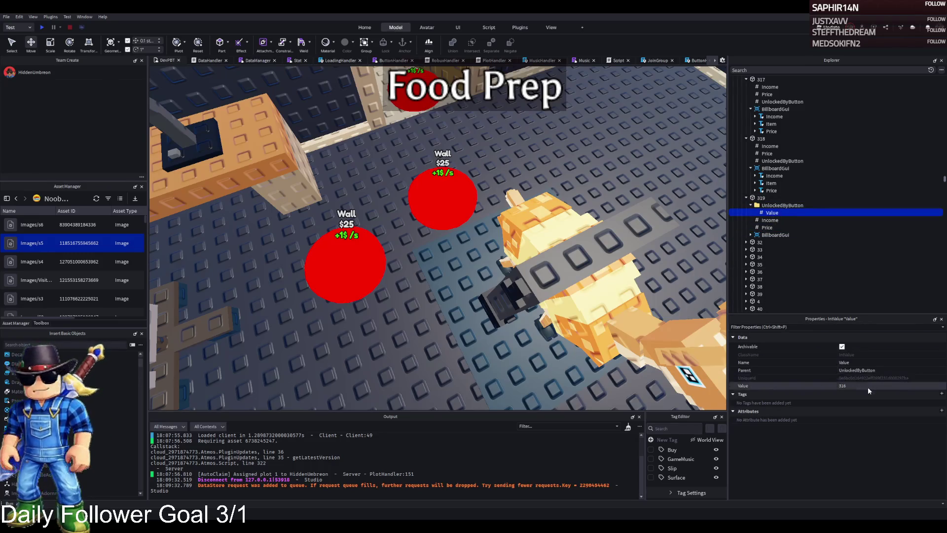
key(BackSpace)
text(7)
key(Return)
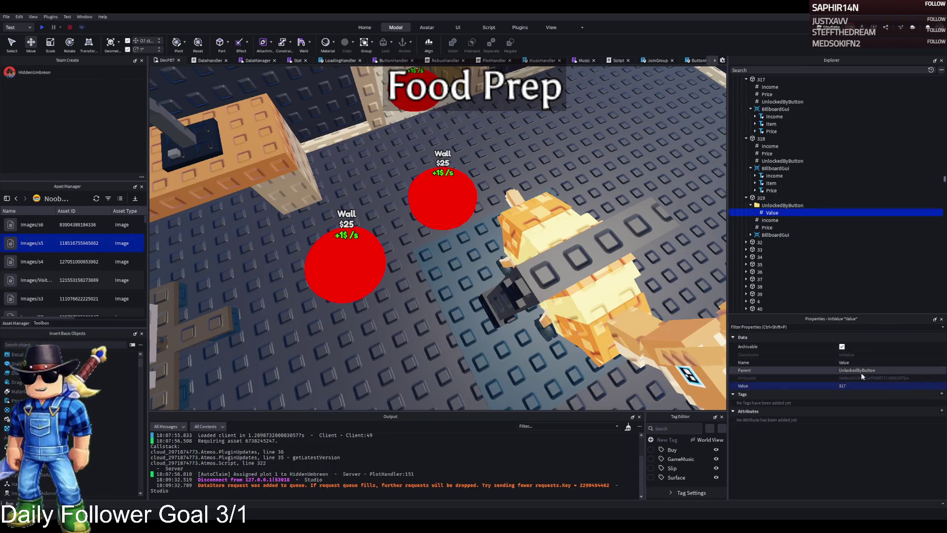
key(ctrl+d)
click(871, 385)
key(BackSpace)
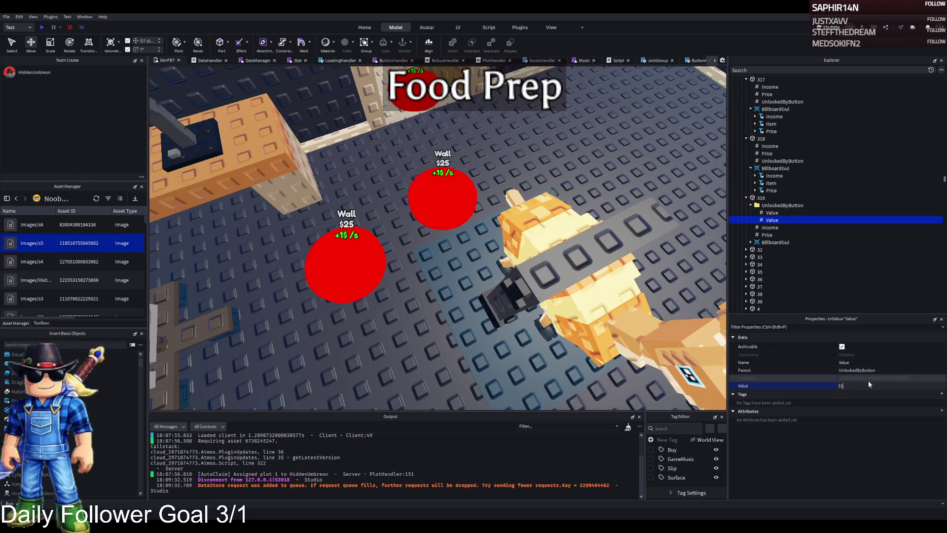
text(8)
key(Return)
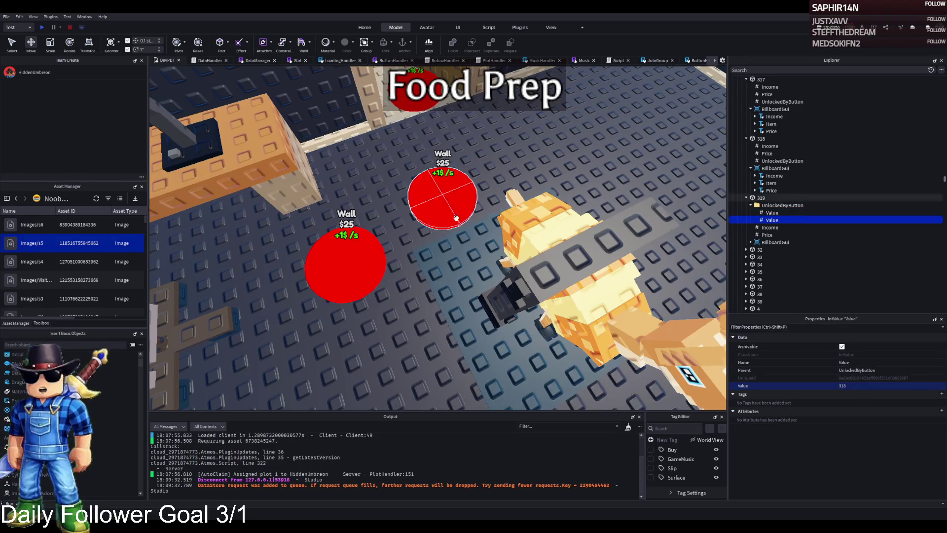
Check pad 319's price and change its sign's Item text to 'Wooden Frame'
click(440, 192)
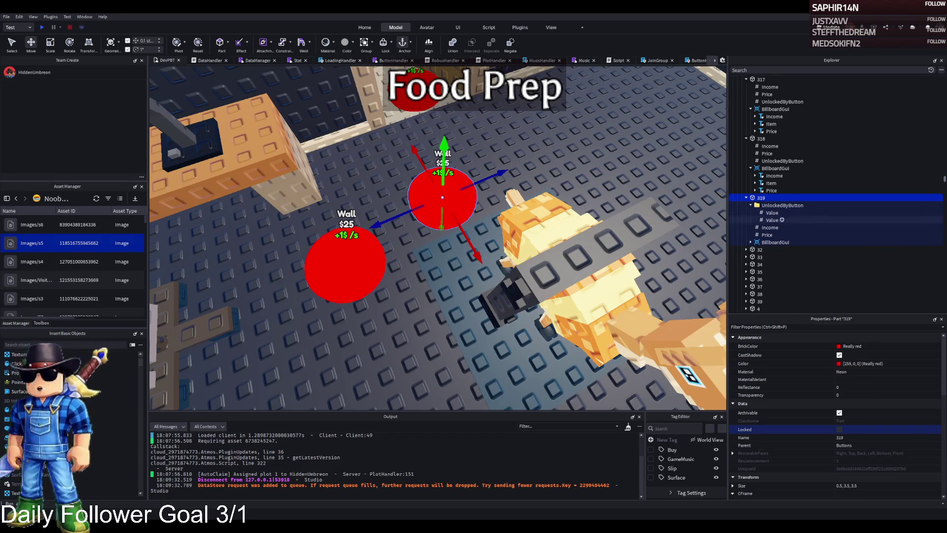
click(768, 235)
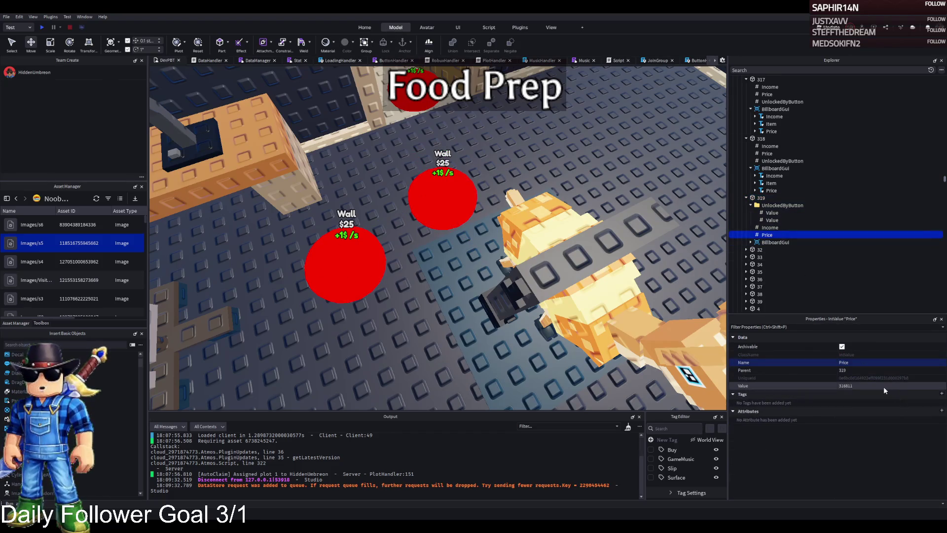
click(883, 387)
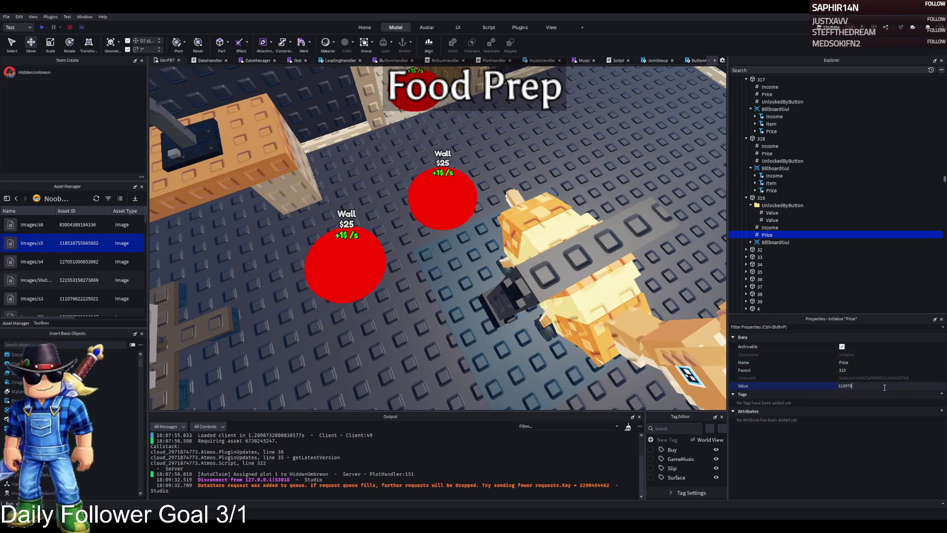
click(750, 242)
click(769, 257)
scroll(838, 419, down, 10)
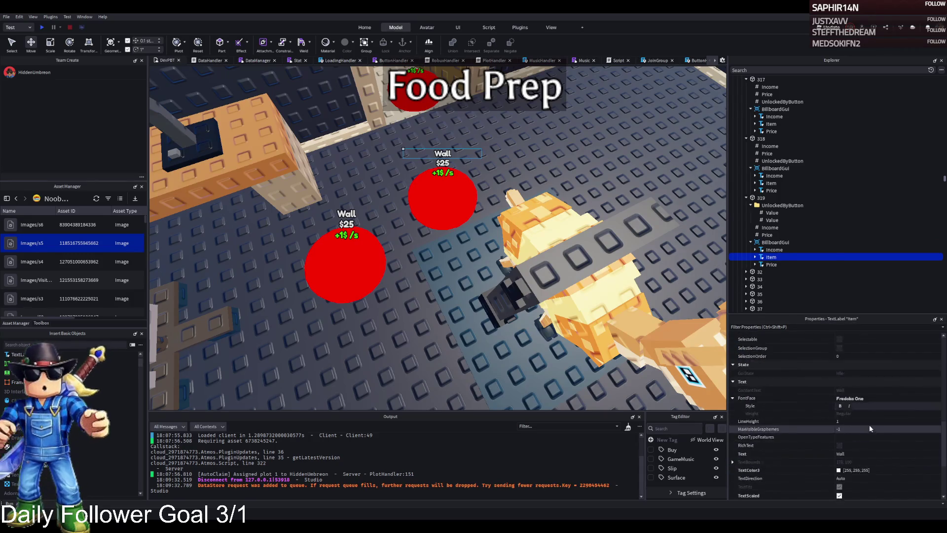
click(865, 428)
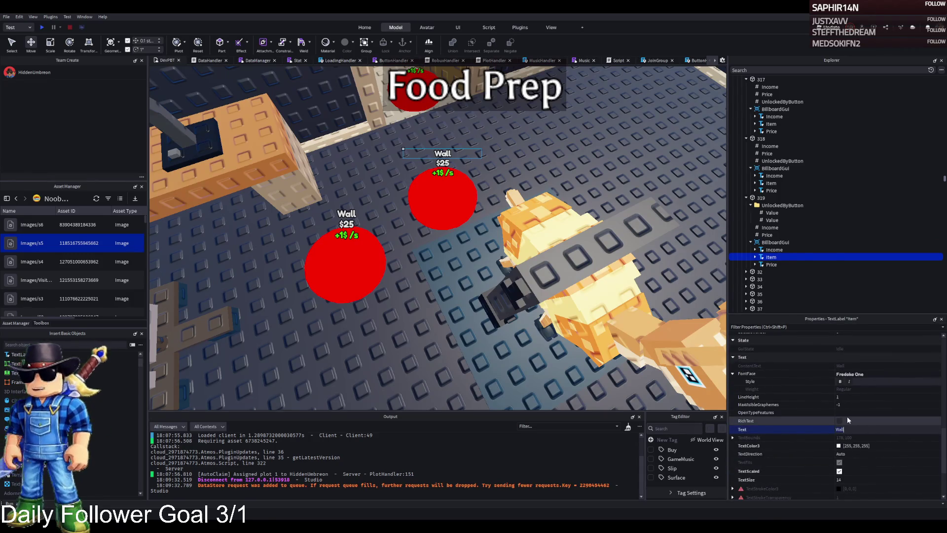
text(me)
key(Return)
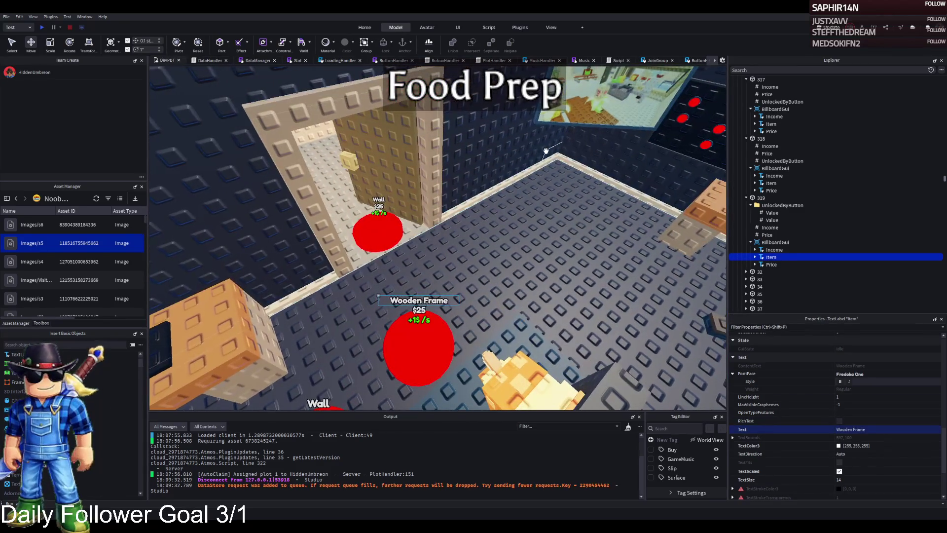
drag(406, 363, 363, 365)
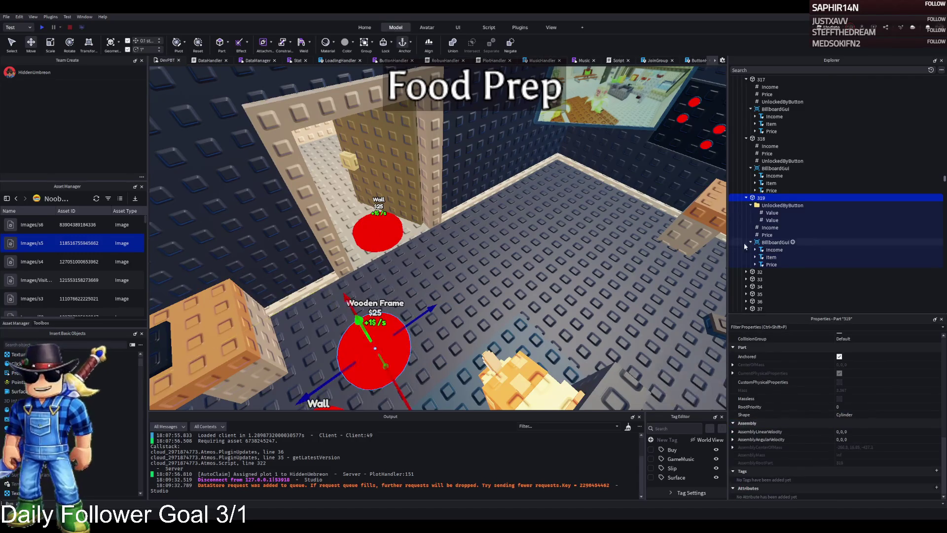
Duplicate button 319, rename the copy 320, and delete its copied unlock folder
key(ctrl+d)
key(F2)
text(320)
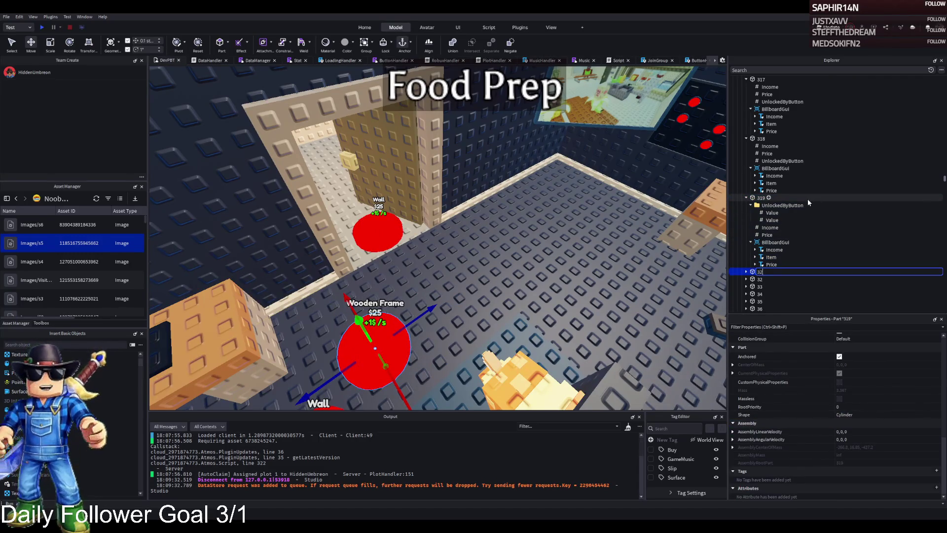
key(Return)
click(783, 279)
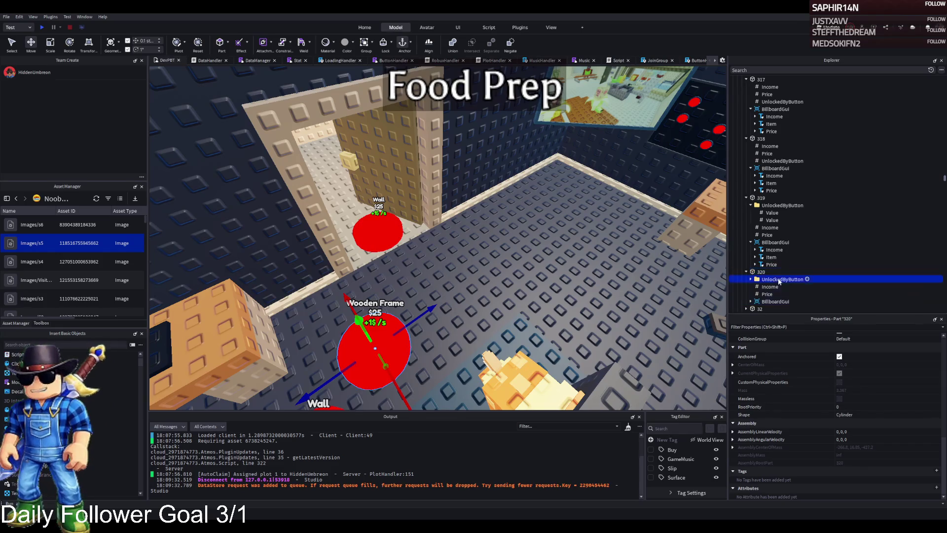
key(Delete)
Copy the UnlockedByButton value from button 318 into button 320
click(775, 161)
key(ctrl+d)
mouse_move(774, 171)
mouse_down()
mouse_move(770, 290)
mouse_move(761, 279)
mouse_up()
click(871, 388)
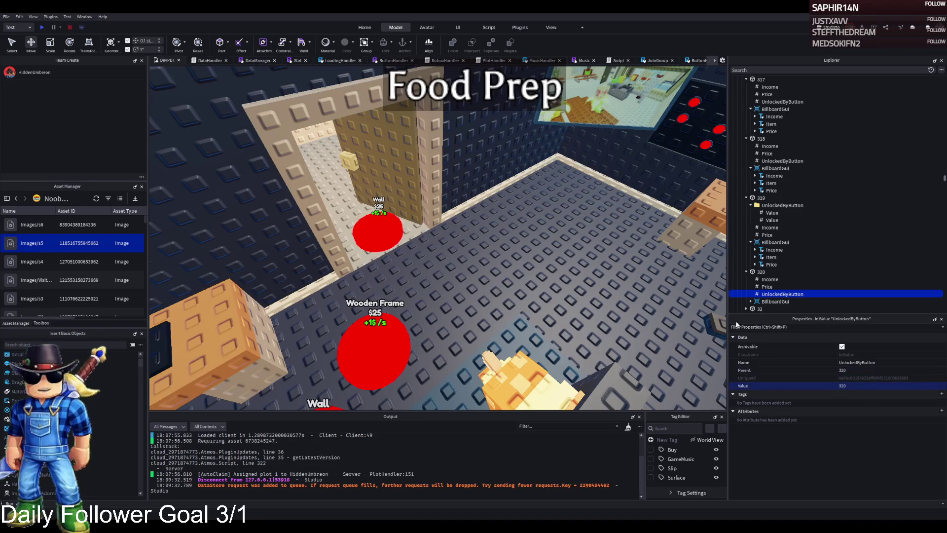
Move button 320 along the floor beside the Wooden Frame button
click(762, 271)
key(f)
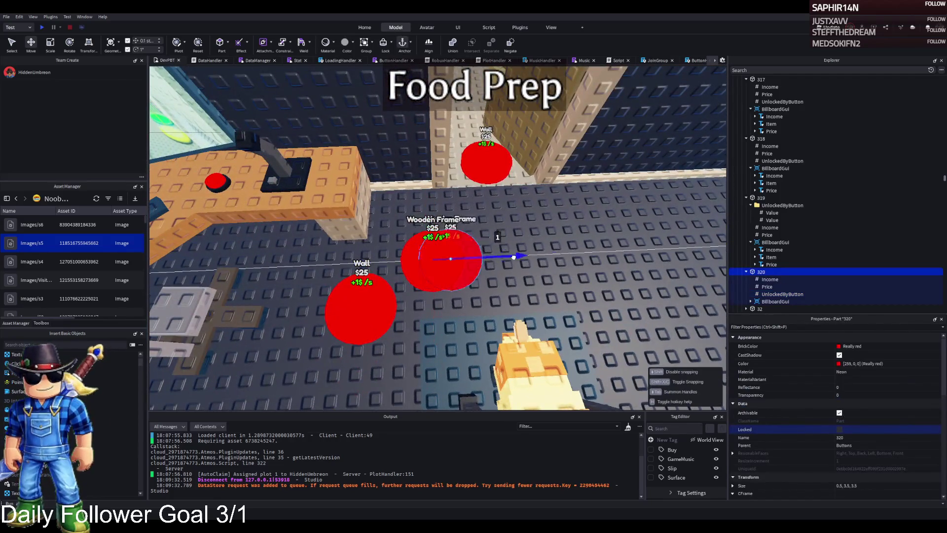
mouse_move(513, 257)
mouse_down()
mouse_move(546, 260)
mouse_move(525, 236)
mouse_up()
key(f)
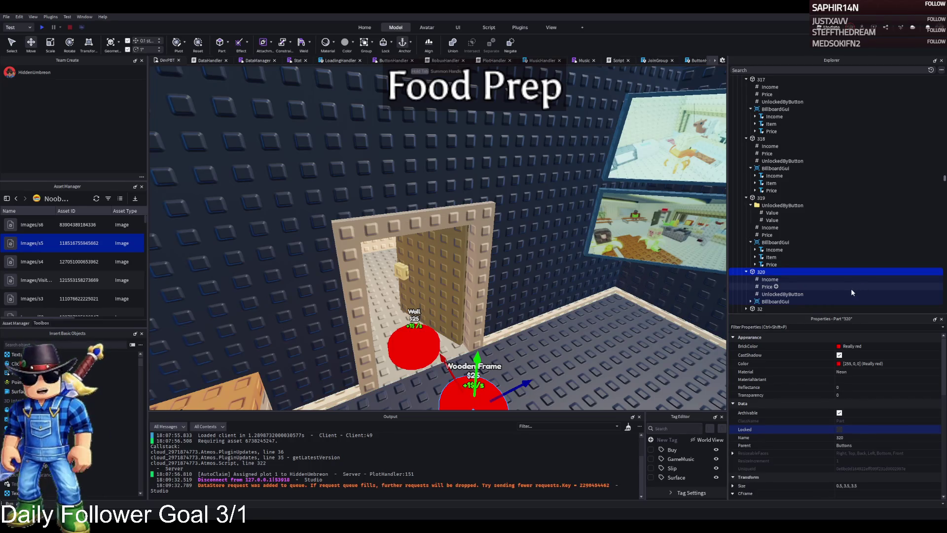
Change button 320's sign label from 'Wooden Frame' to 'Wooden Door'
click(761, 269)
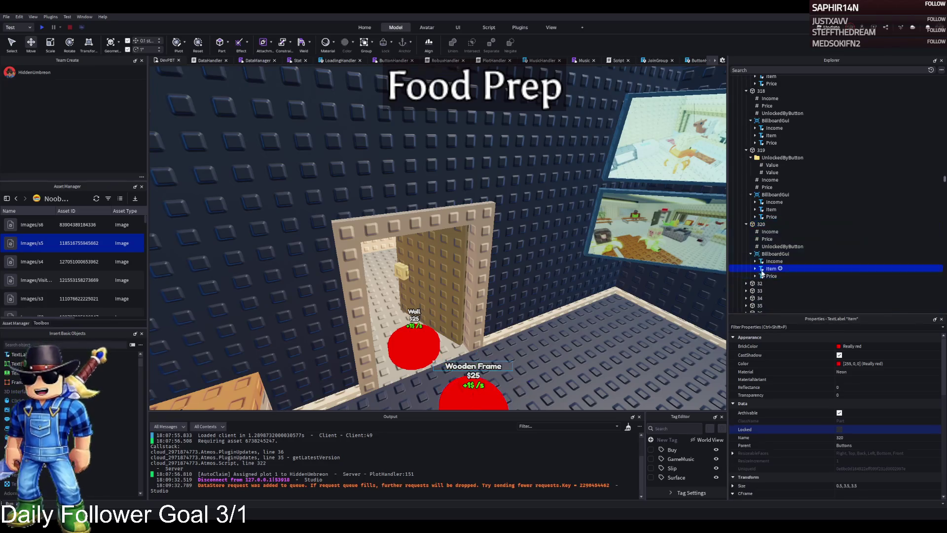
scroll(910, 404, down, 10)
scroll(891, 449, down, 2)
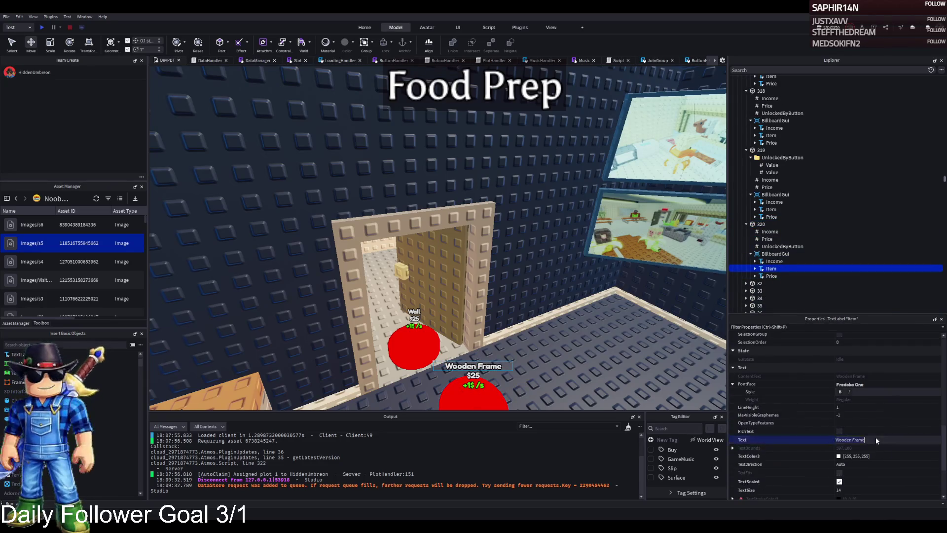
click(874, 439)
key(BackSpace)
key(BackSpace)
key(BackSpace)
text(Door)
key(Return)
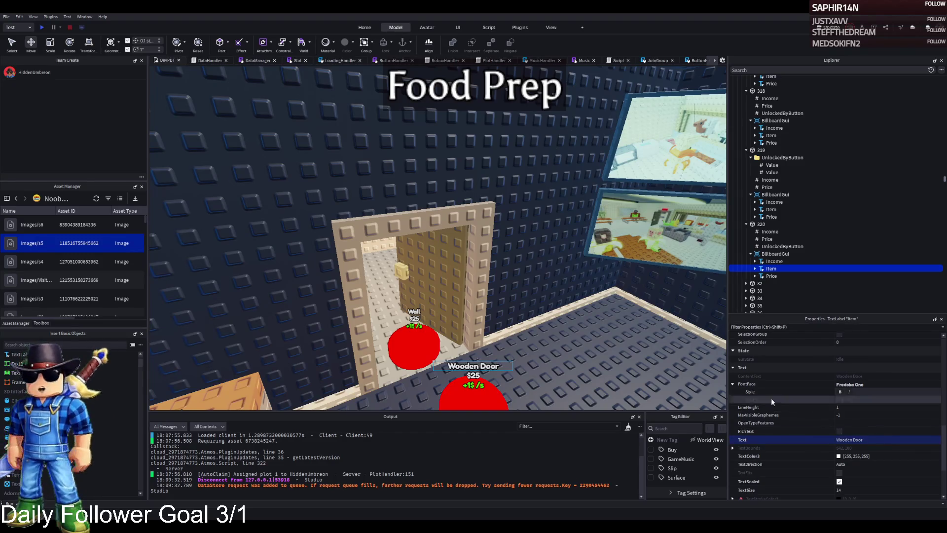
Make button 320 unlocked by button 319, checking 319's own unlock values
click(767, 239)
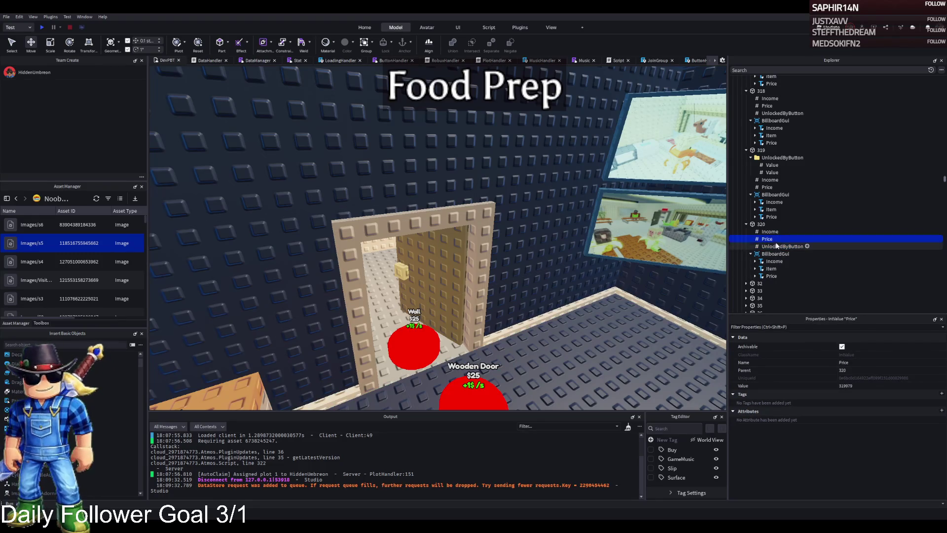
click(776, 246)
click(872, 385)
text(319)
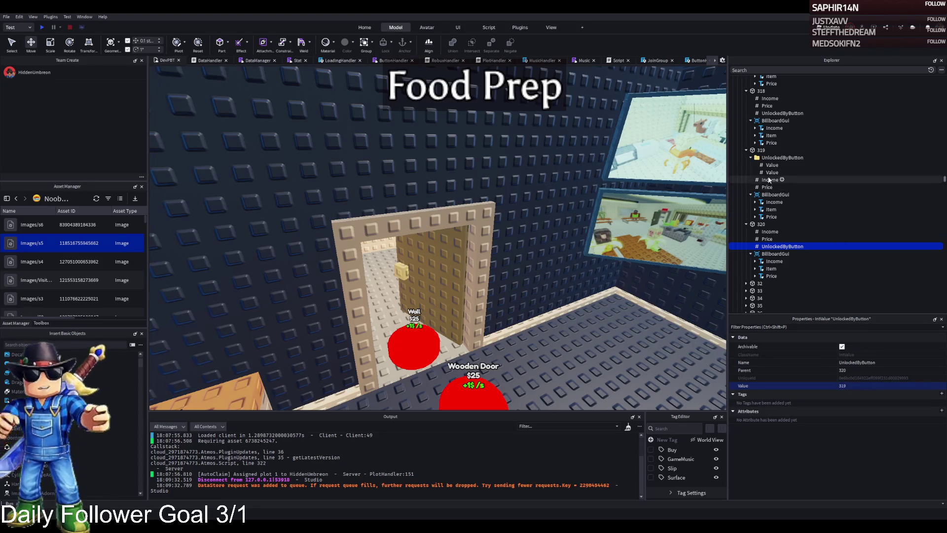
click(769, 172)
click(770, 158)
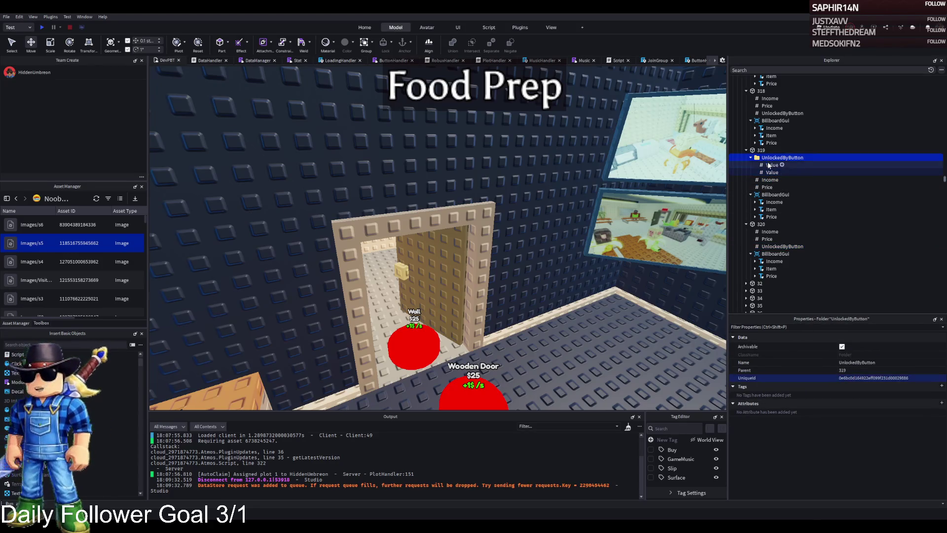
click(771, 172)
click(782, 246)
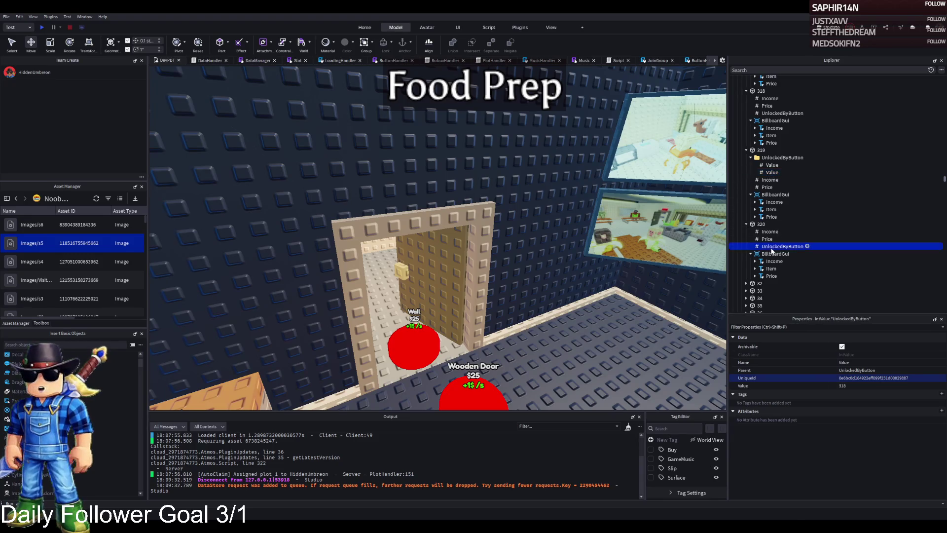
click(775, 254)
Set button 320's Price value to 323179
click(767, 239)
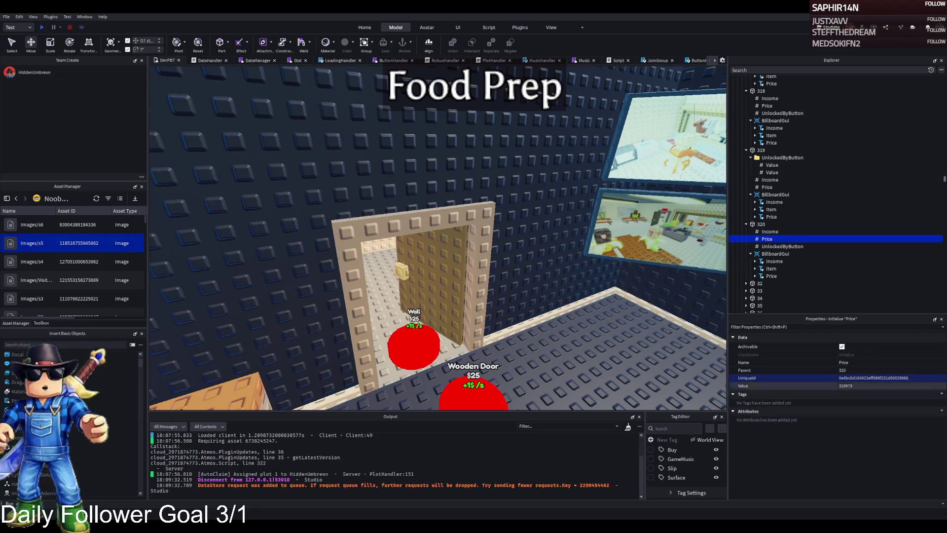
key(Return)
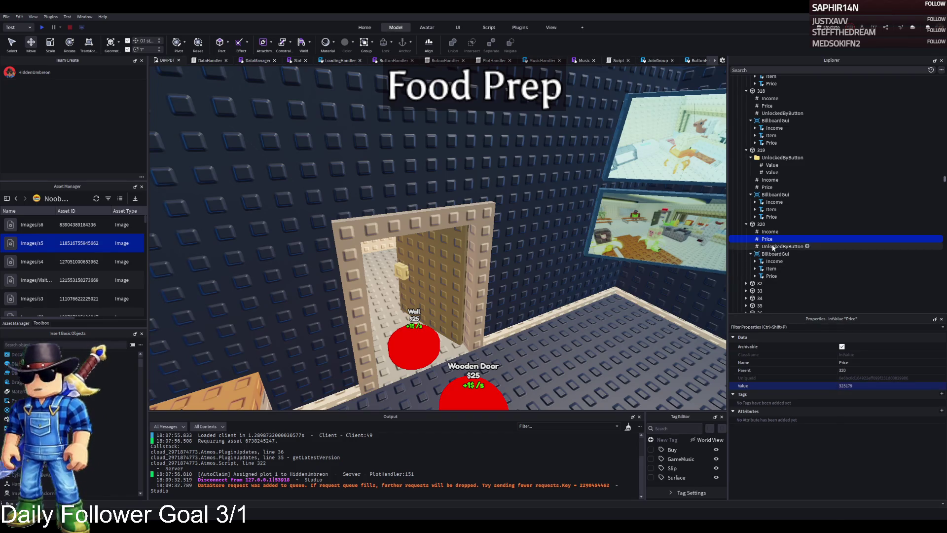
click(765, 232)
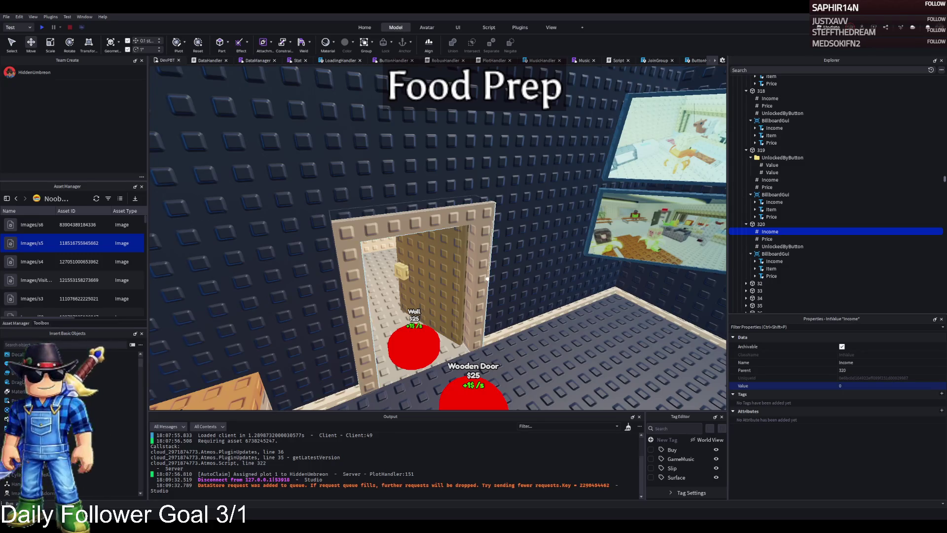
click(761, 224)
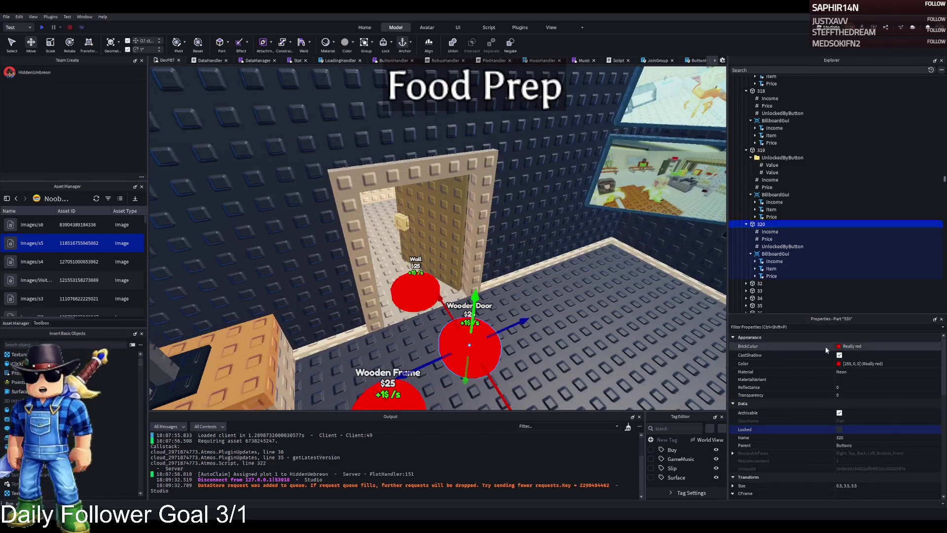
Try a Gold brick colour on button 320 and set its Income to 1800
click(838, 345)
text(Gold)
key(Return)
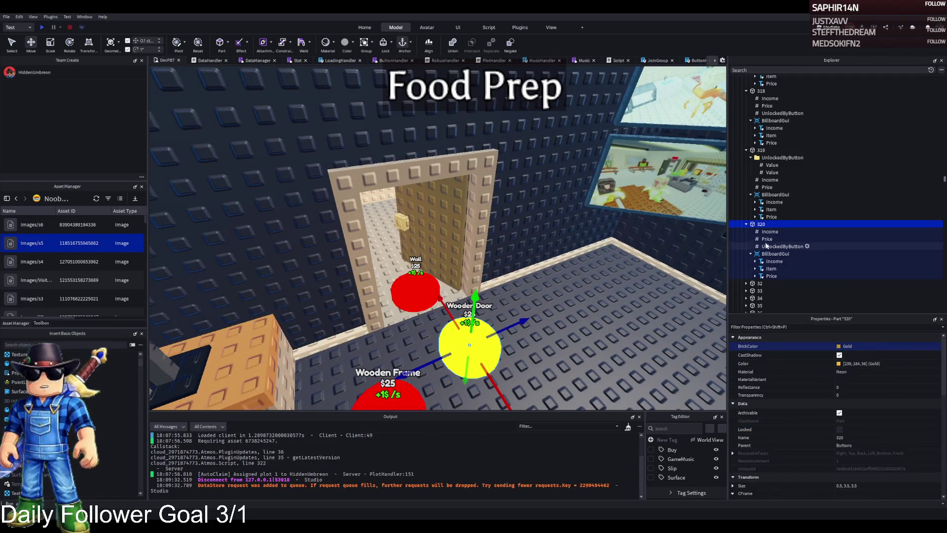
click(769, 231)
click(881, 385)
text(1800)
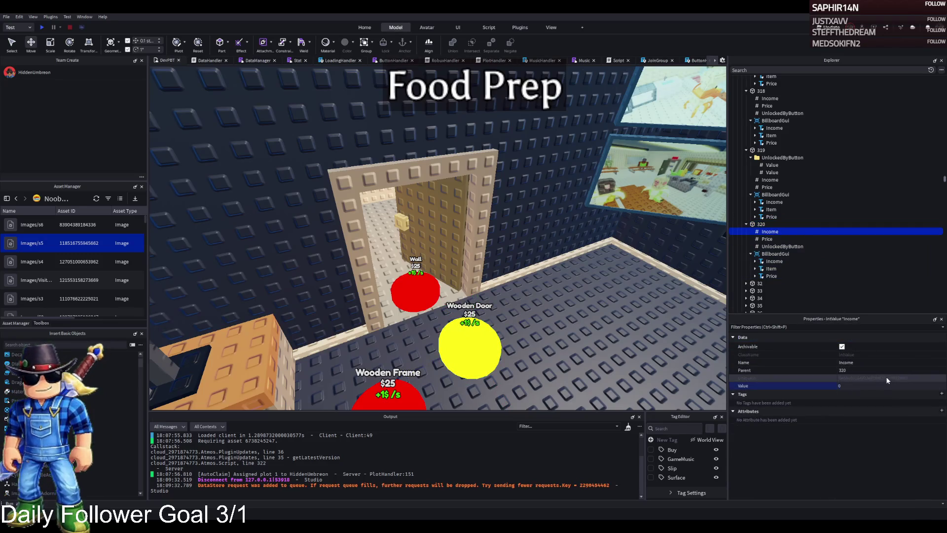
key(Return)
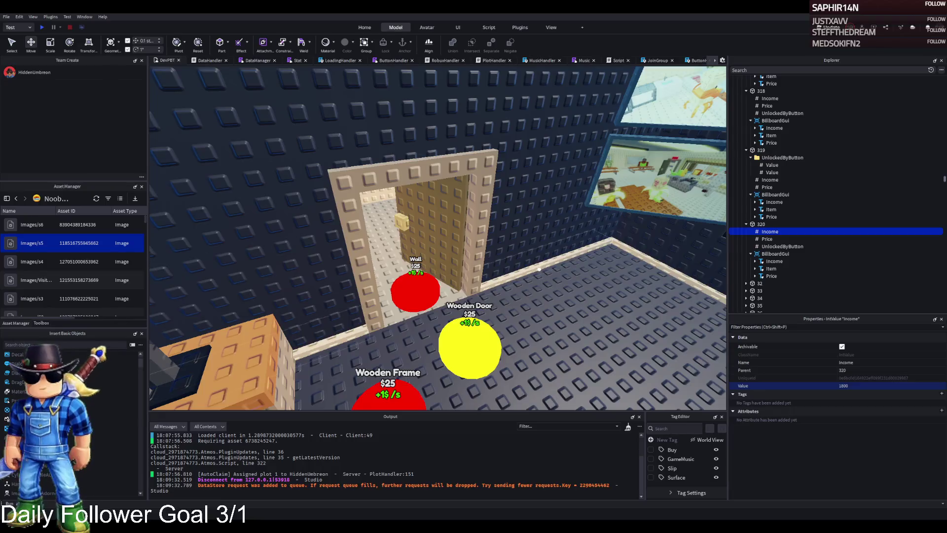
Undo the Gold colour so the Wooden Door button is red again
click(748, 225)
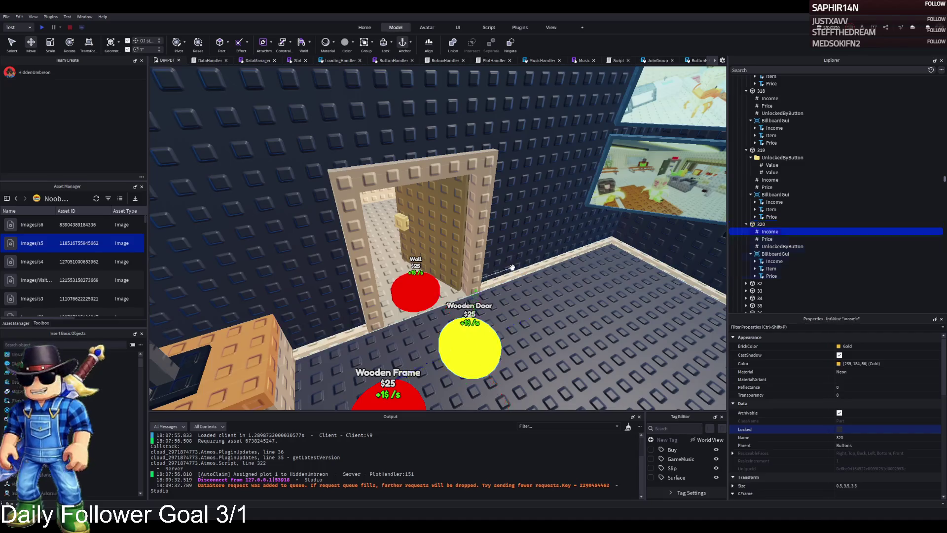
key(ctrl+z)
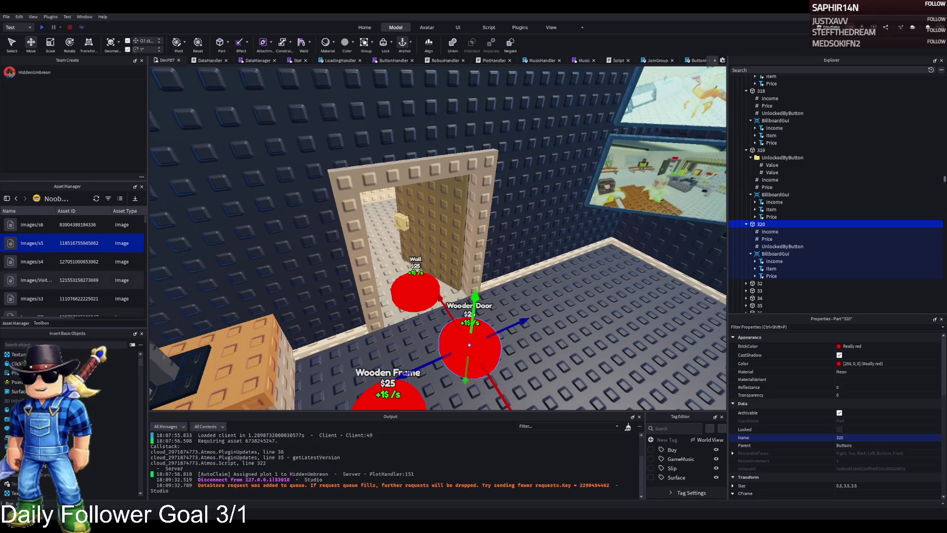
mouse_move(450, 217)
mouse_down()
mouse_move(443, 212)
mouse_move(450, 218)
mouse_up()
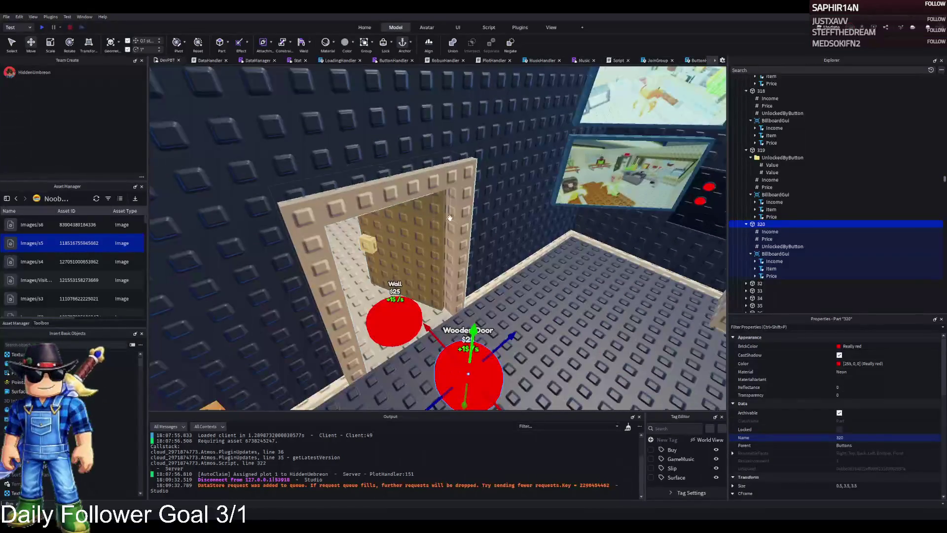
click(450, 218)
Move the wooden door frame and wooden door into upgrade model 318
ctrl+click(432, 209)
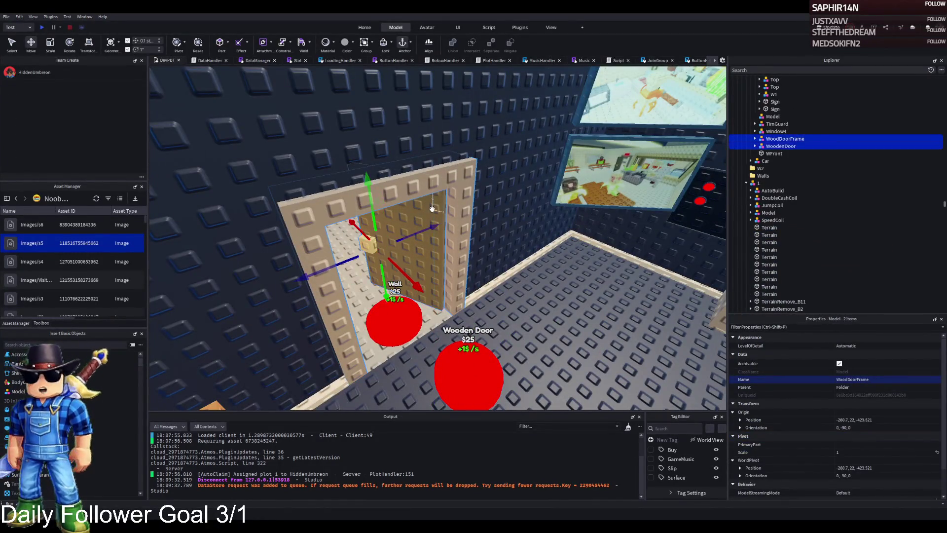
scroll(515, 165, up, 5)
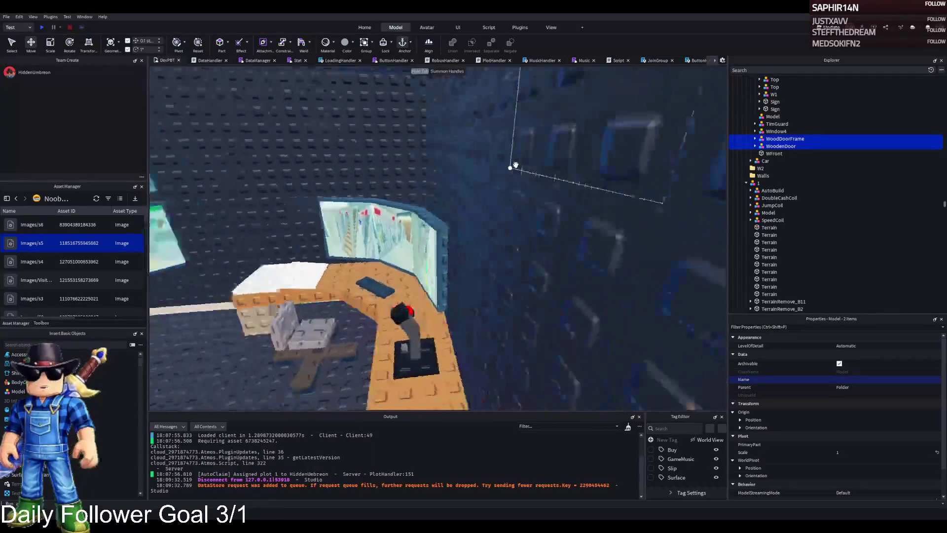
scroll(515, 165, down, 5)
click(490, 165)
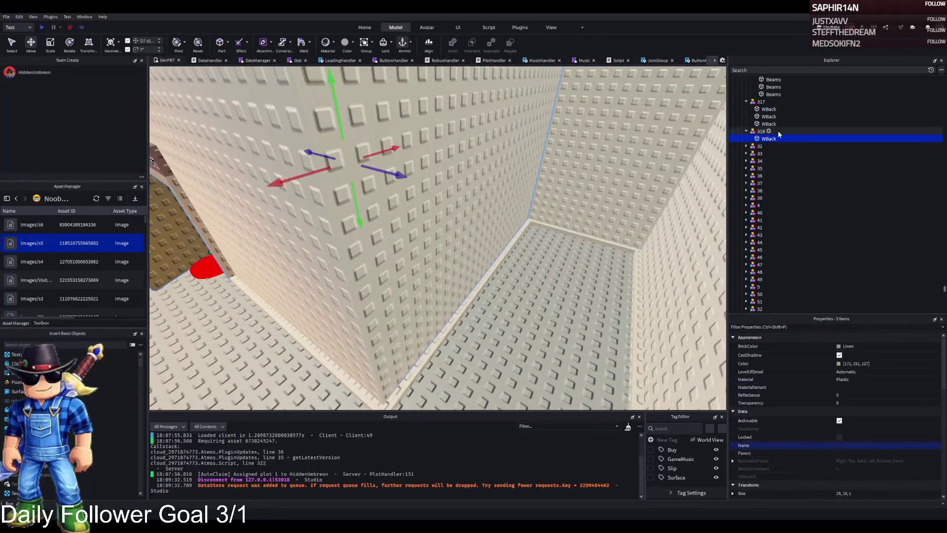
drag(779, 136, 771, 131)
click(760, 117)
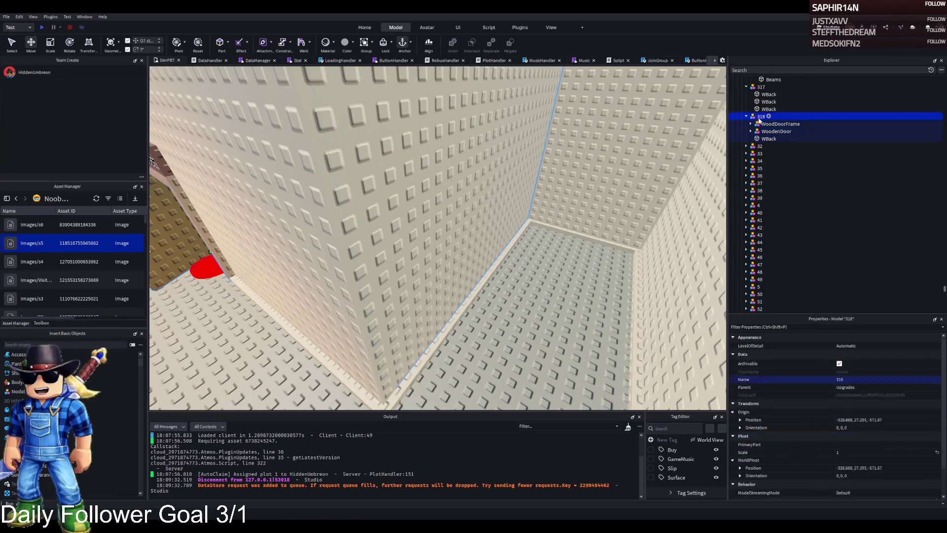
click(760, 117)
key(Return)
Duplicate model 318 as 319, removing the door parts from 318 and the back wall from 319
key(ctrl+d)
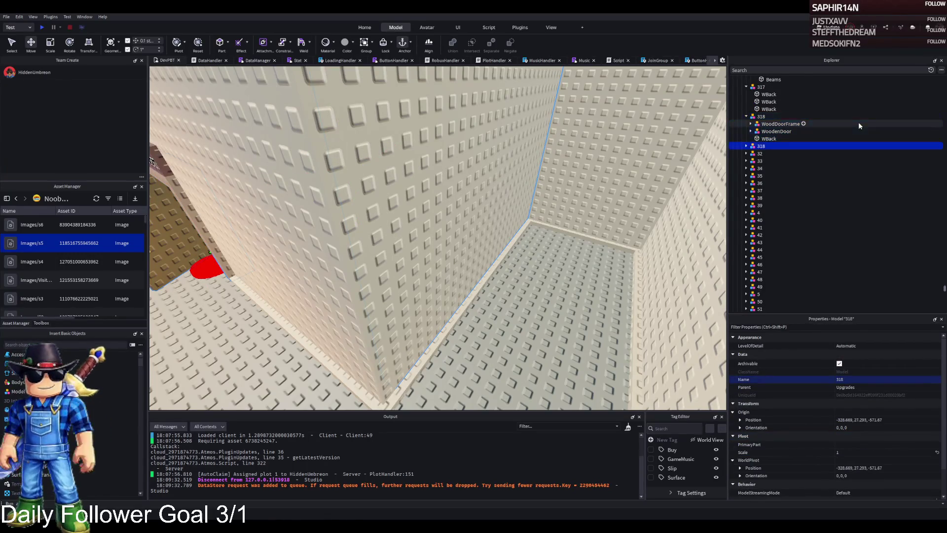
text(319)
key(Return)
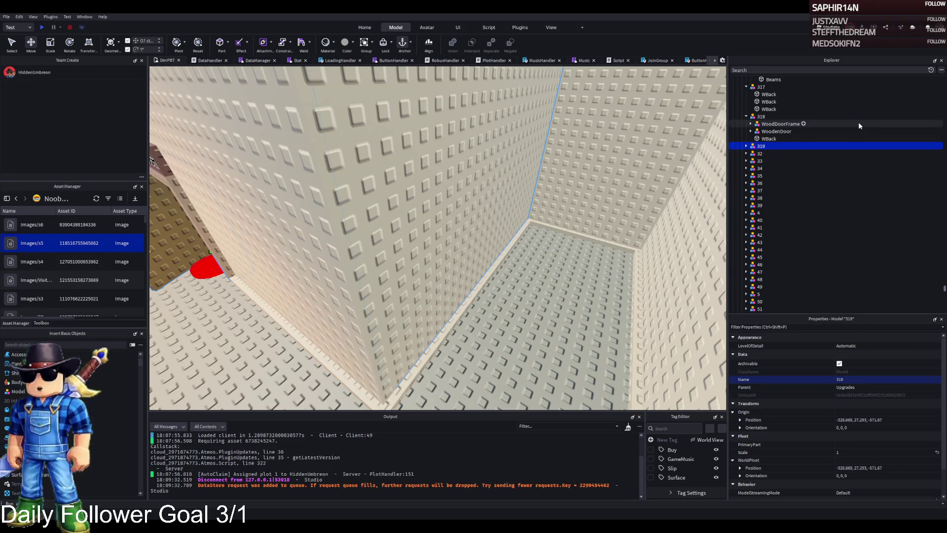
click(764, 124)
key(Delete)
click(763, 124)
key(Delete)
click(789, 131)
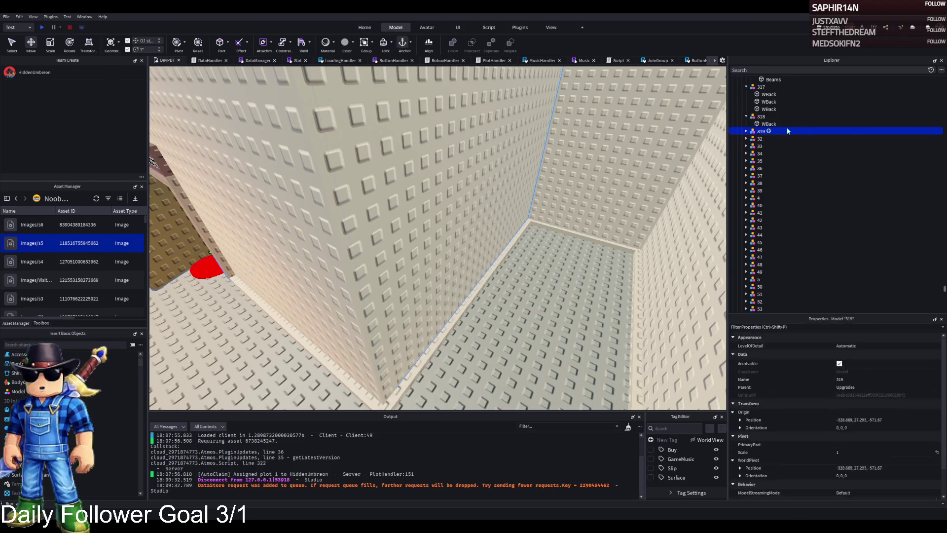
key(Right)
click(789, 154)
key(Delete)
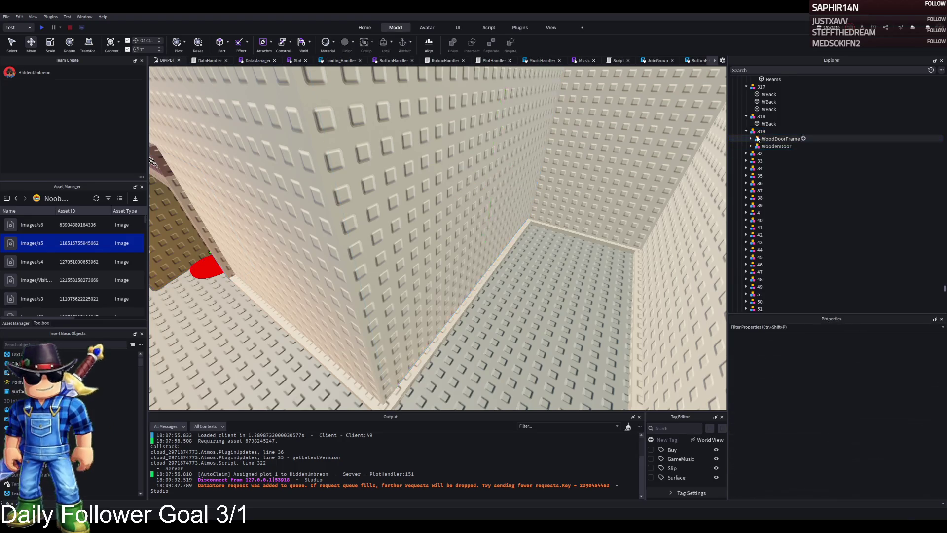
Duplicate model 319 as 320 so it holds the WoodenDoor
click(813, 131)
key(ctrl+d)
key(F2)
text(32)
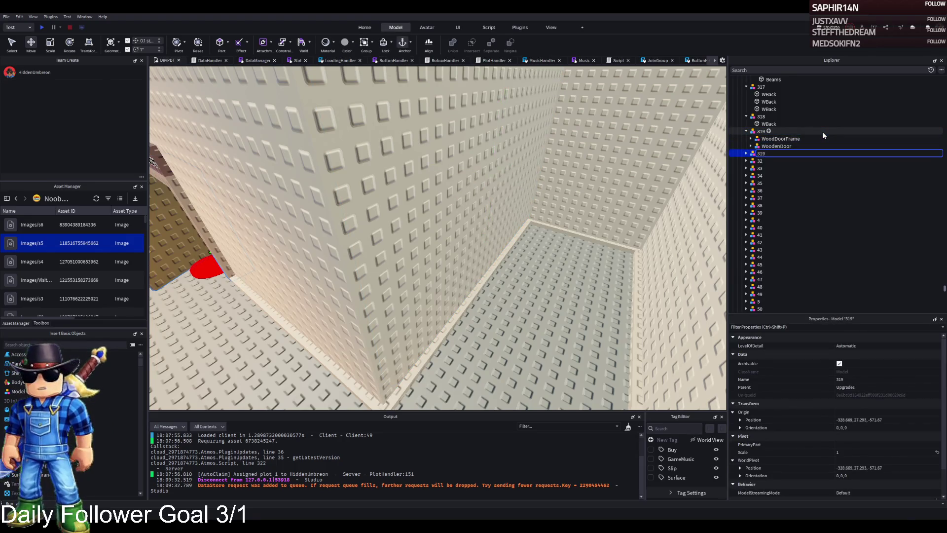
text(0)
key(Return)
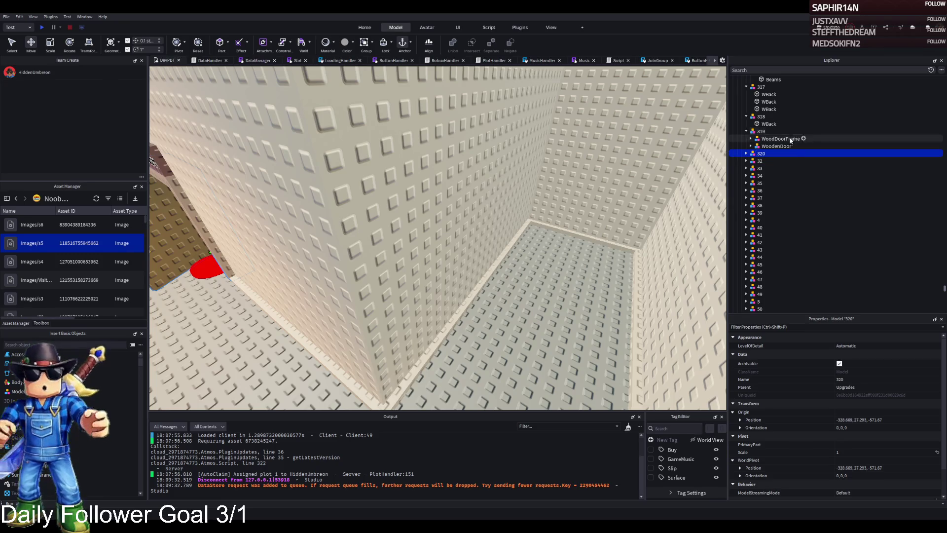
drag(776, 146, 778, 155)
click(779, 160)
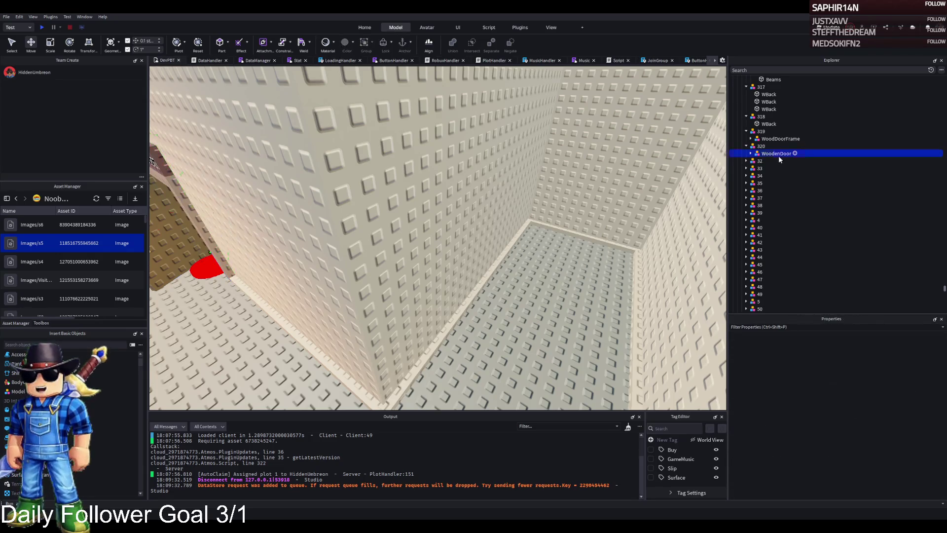
key(f)
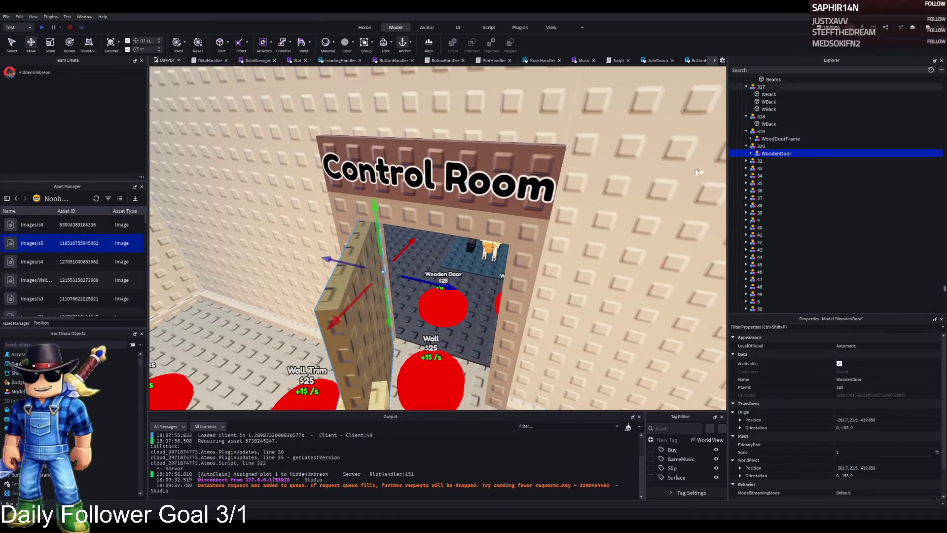
Duplicate the Control Room sign and move the copy above the new door frame
scroll(567, 207, down, 5)
key(f)
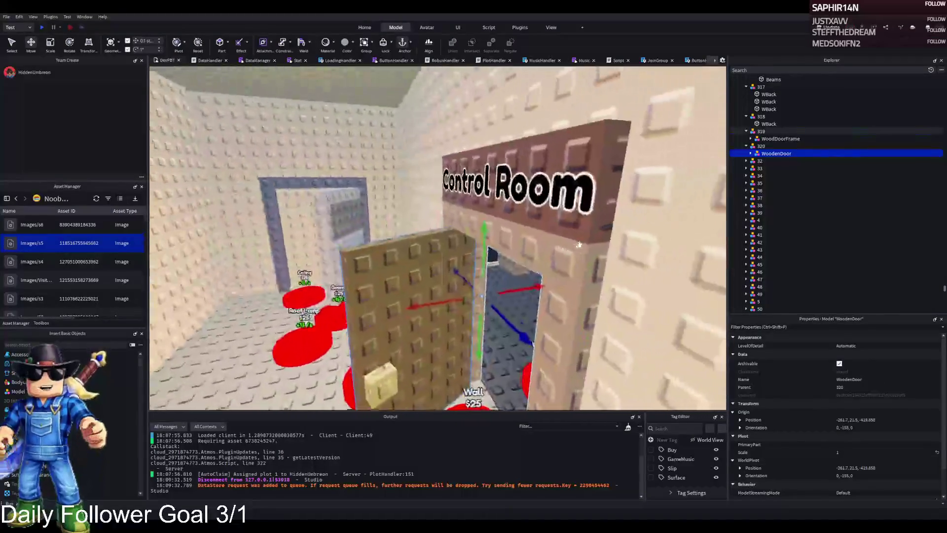
click(585, 193)
key(f)
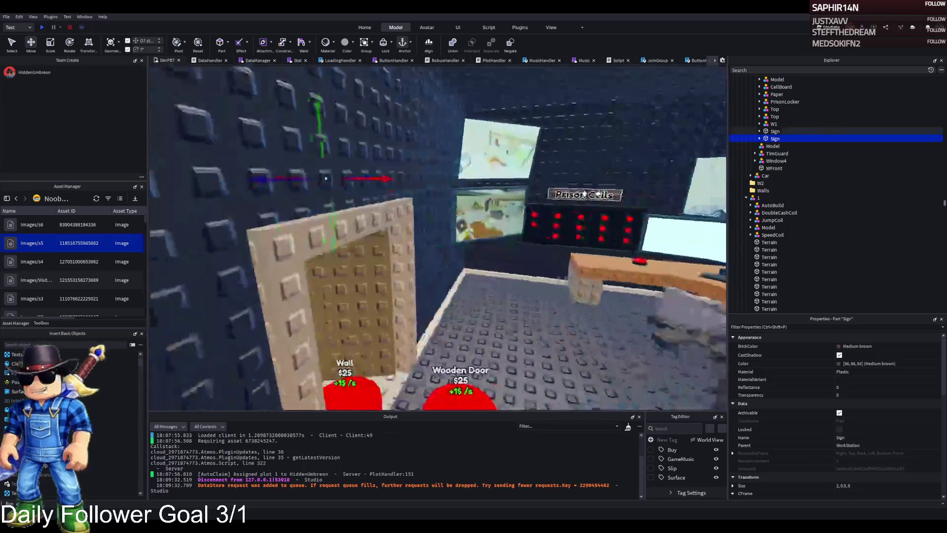
key(ctrl+d)
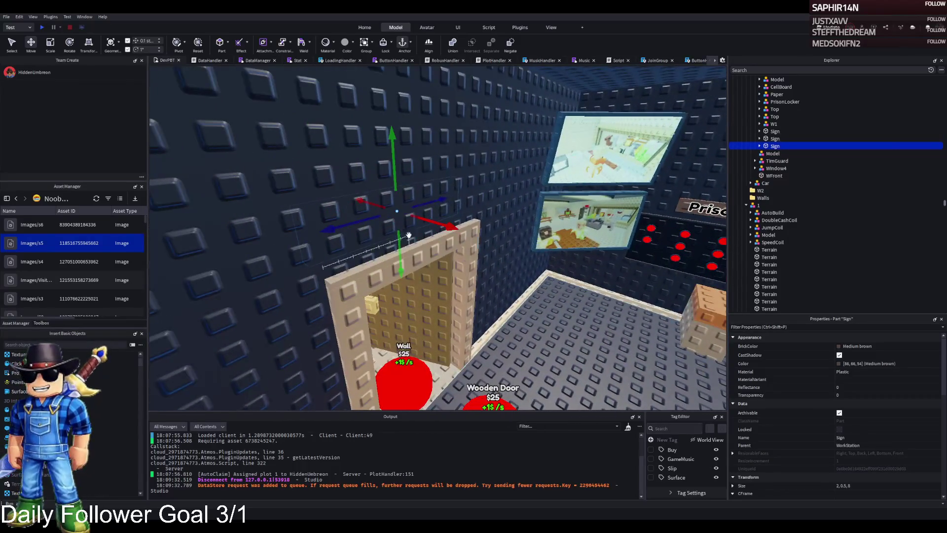
drag(414, 220, 457, 228)
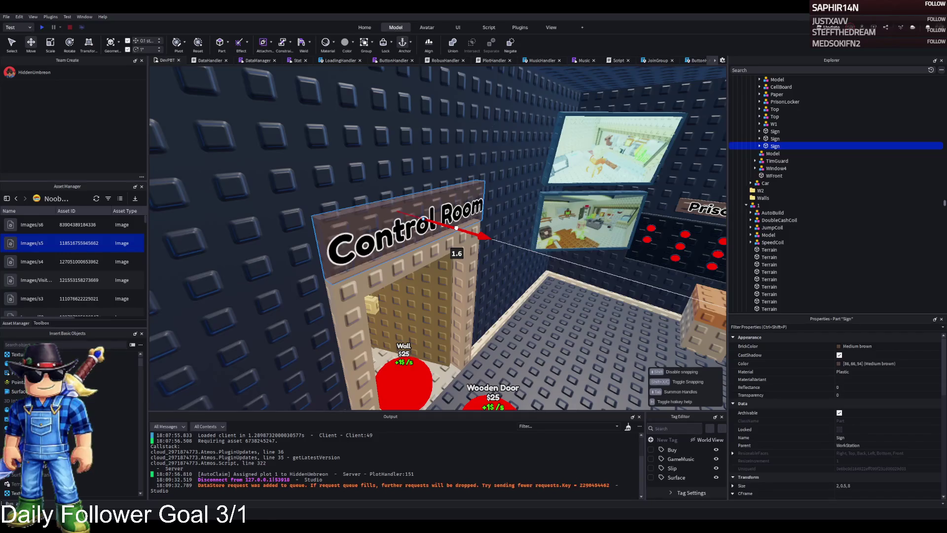
Nudge the sign toward the wall, make it slightly thinner, and put it inside WoodenDoor
scroll(454, 228, up, 5)
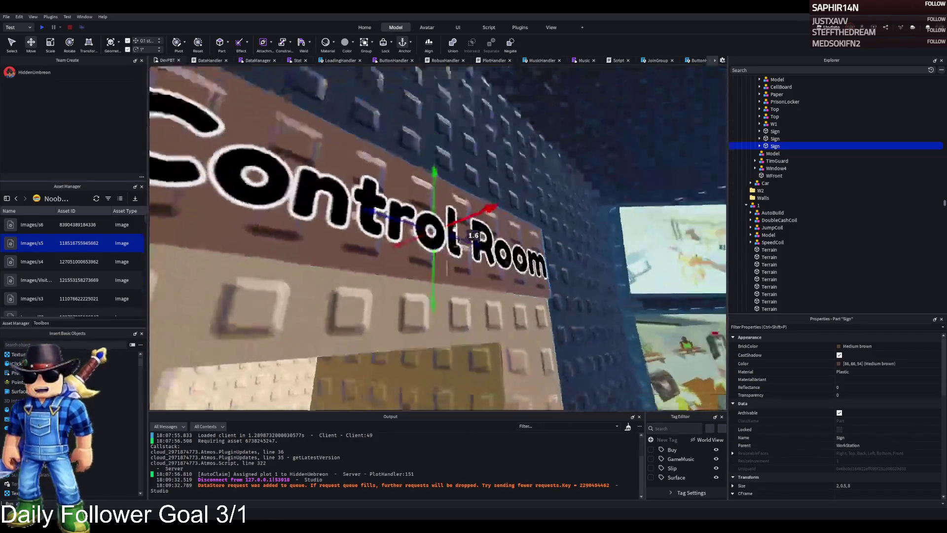
right_click(447, 269)
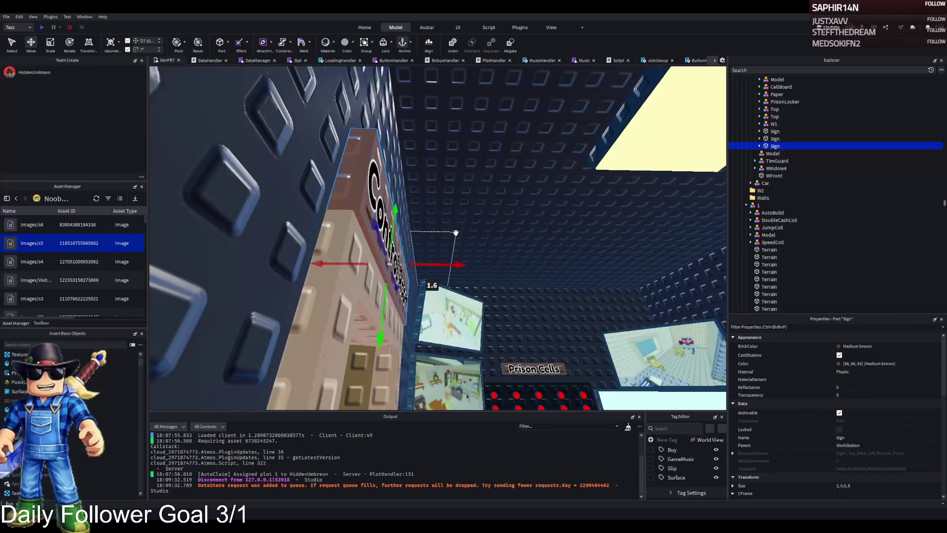
drag(433, 266, 427, 267)
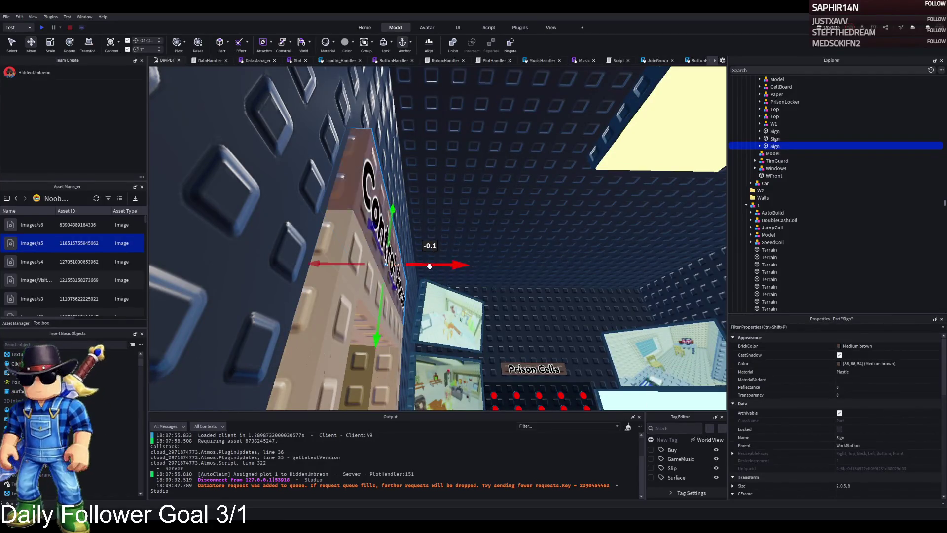
key(ctrl+3)
drag(361, 265, 363, 264)
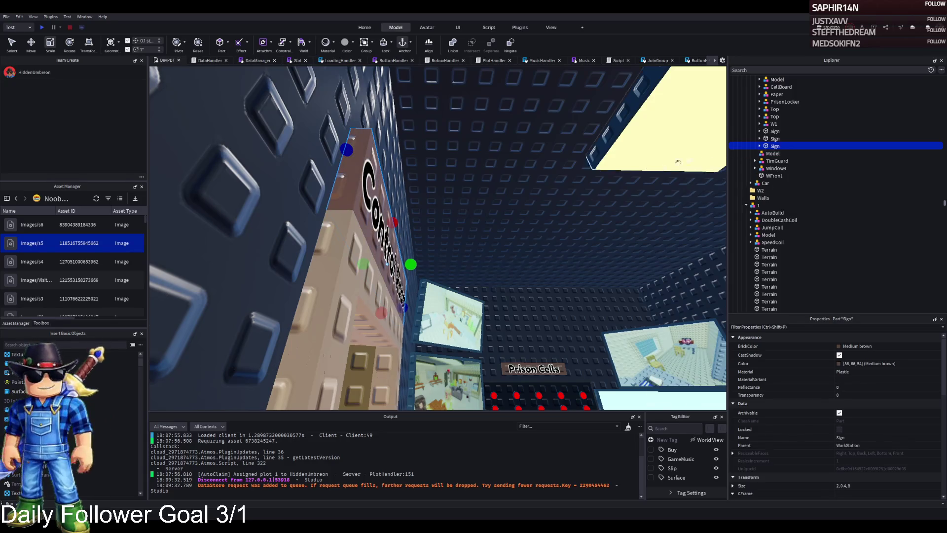
key(f)
click(547, 213)
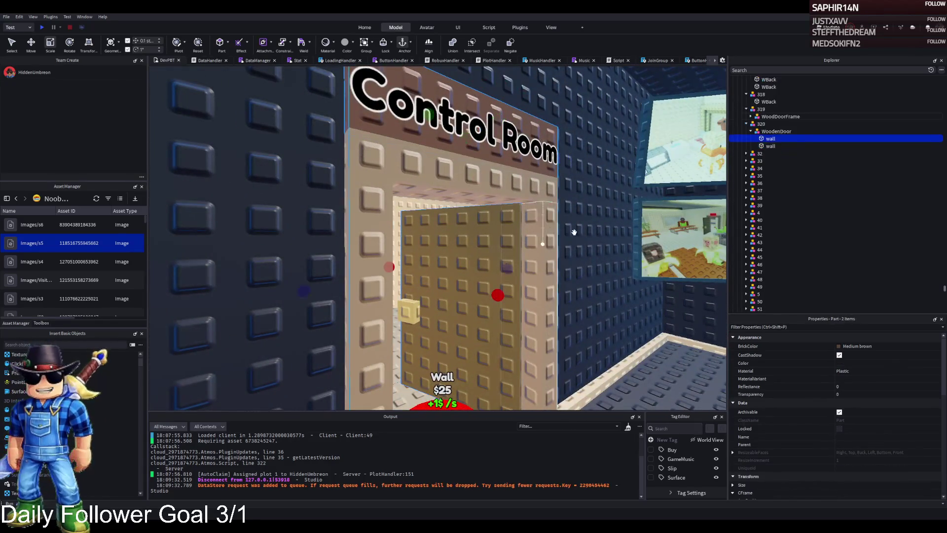
drag(763, 139, 776, 131)
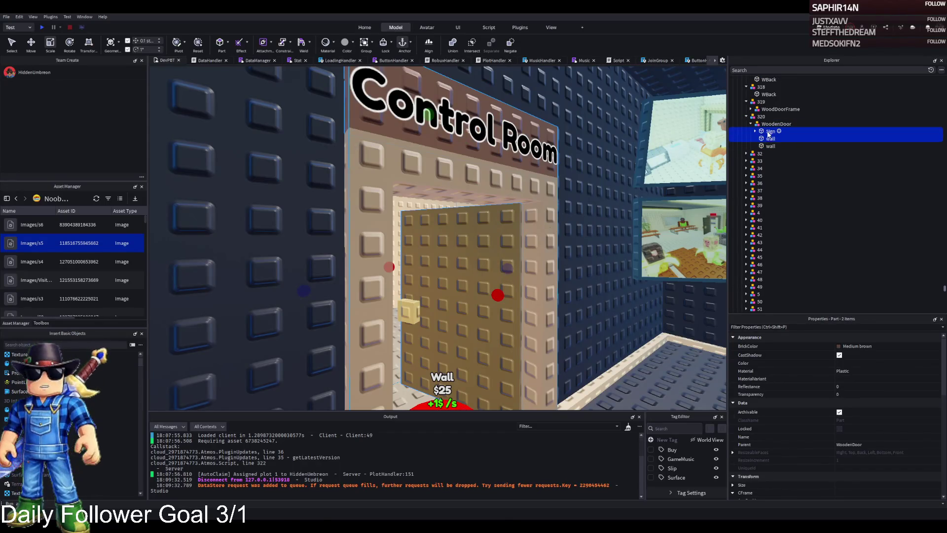
key(F2)
Change the new sign's TextLabel text to 'Corridor'
scroll(880, 383, down, 4)
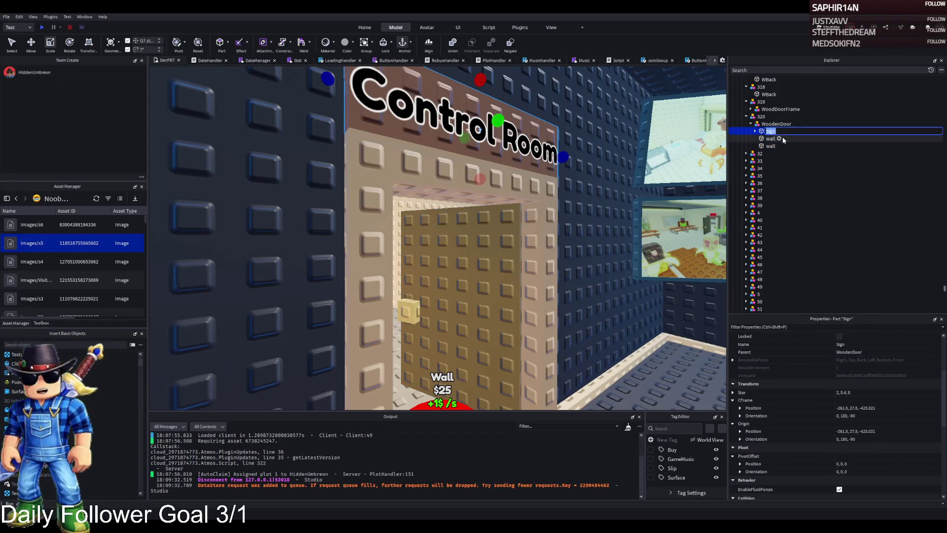
double_click(822, 132)
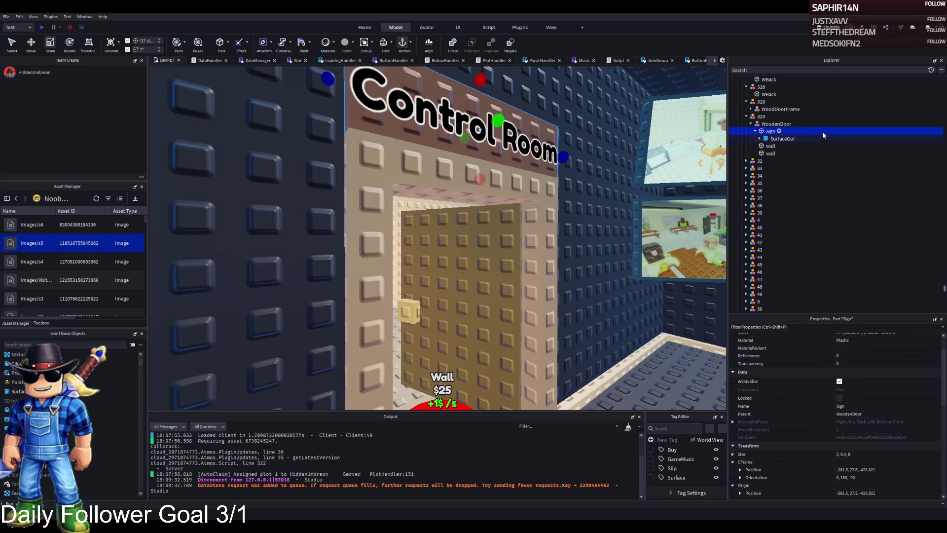
click(775, 139)
click(774, 146)
scroll(886, 389, down, 8)
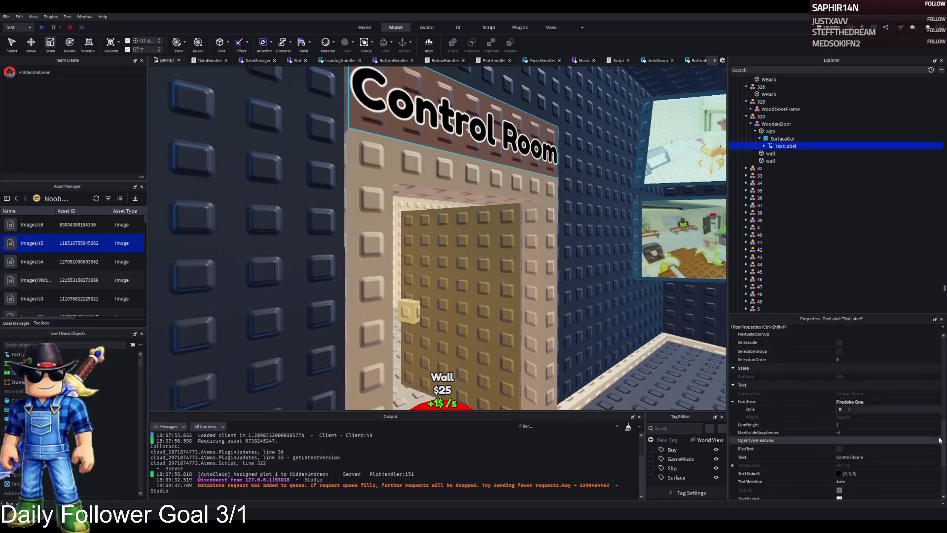
click(892, 360)
text(Co)
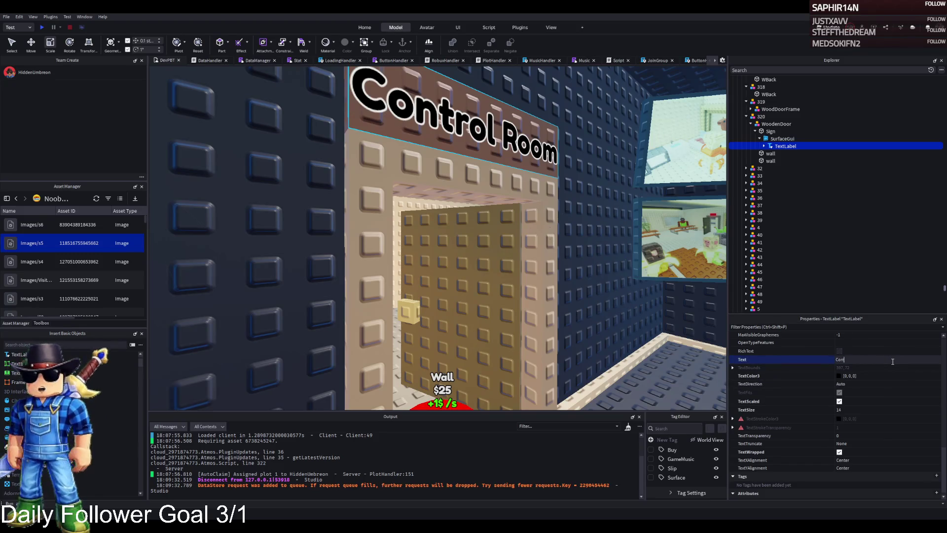
text(rido)
key(Return)
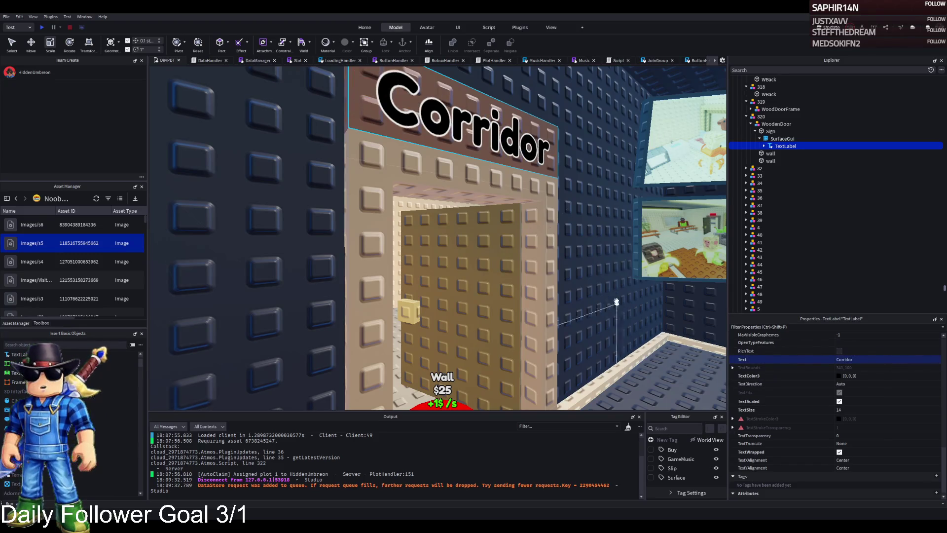
click(811, 359)
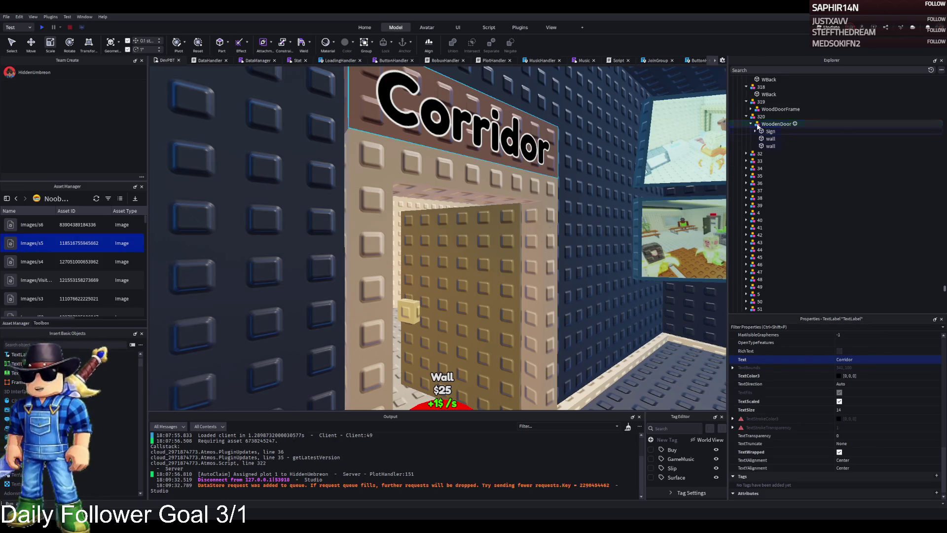
Duplicate Wooden Door buy button 320 to make button 321
click(824, 118)
key(ctrl+d)
key(F2)
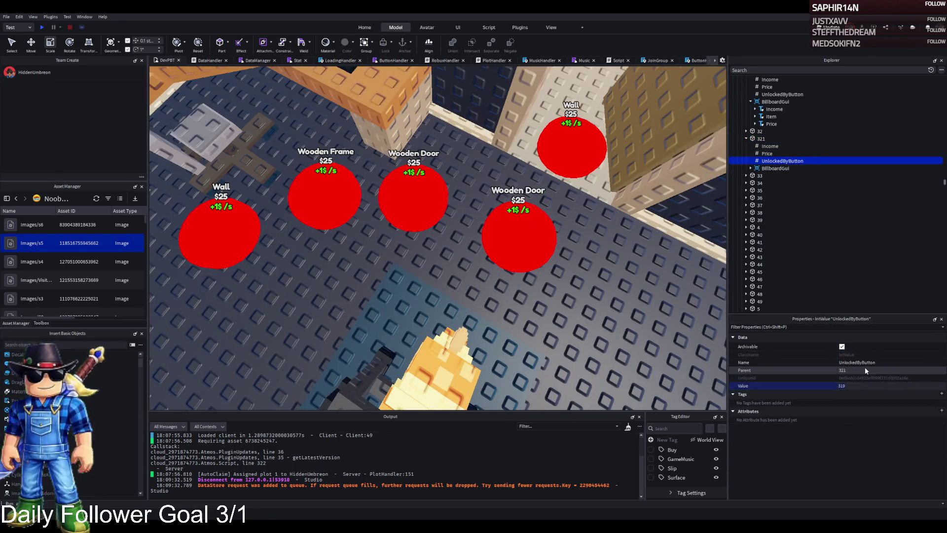
Change button 321's BillboardGui Item text to 'Signs'
click(750, 168)
click(768, 183)
scroll(868, 373, down, 5)
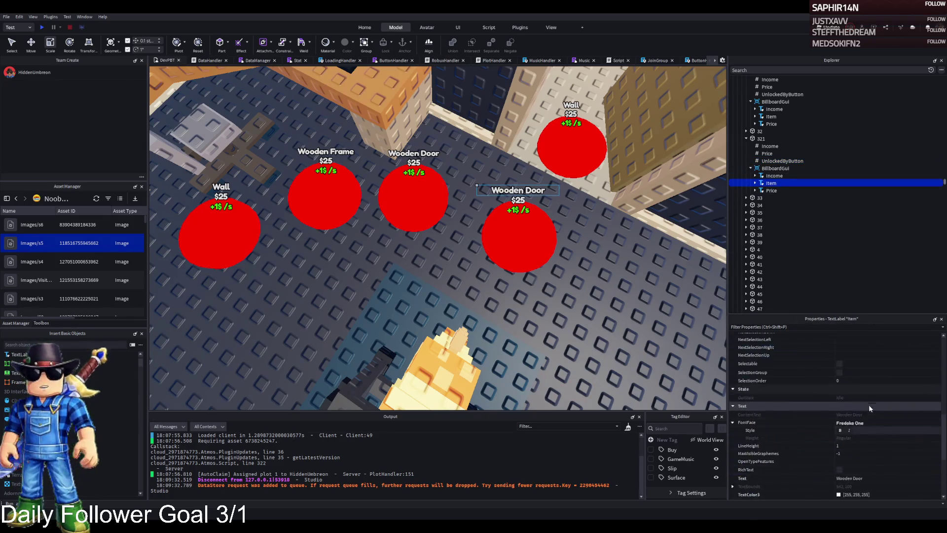
click(868, 405)
text(gns)
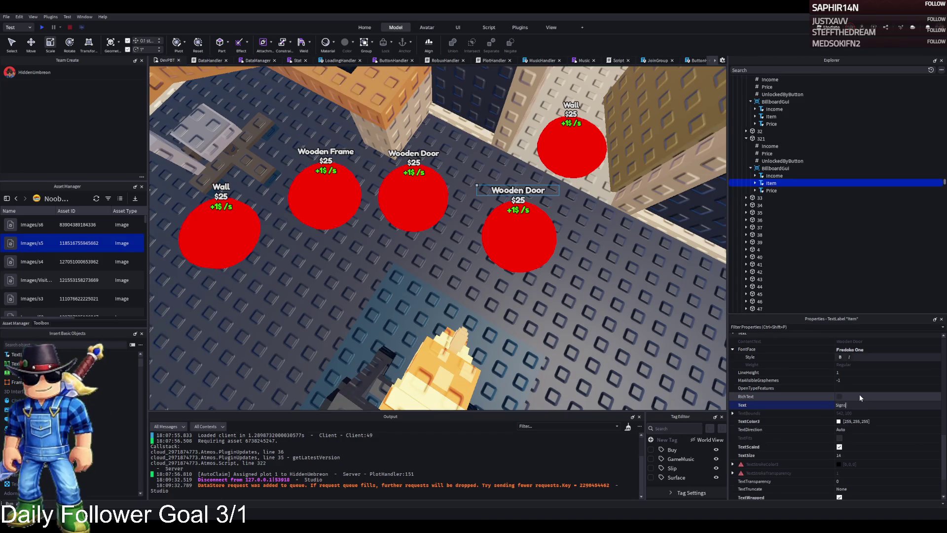
key(Return)
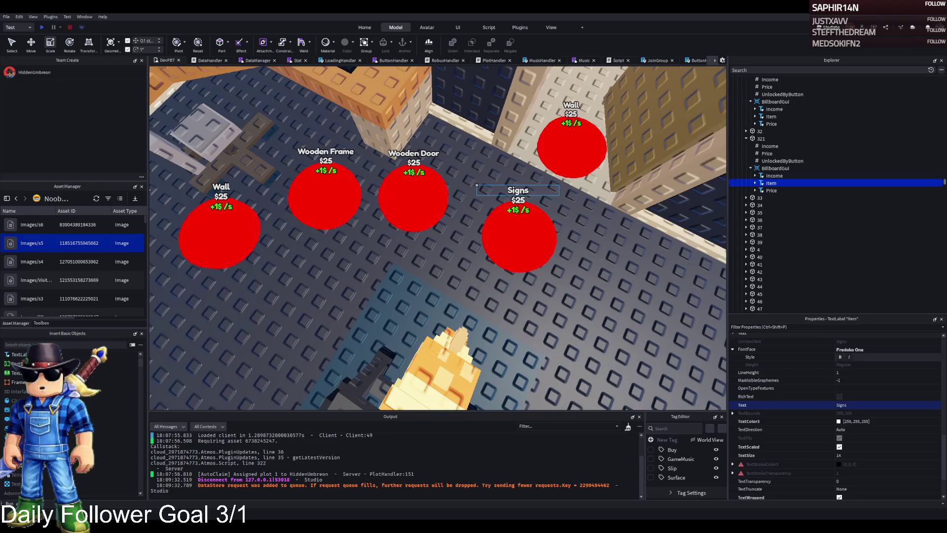
Compare button 321's Price with button 320's, leaving it unchanged
click(767, 153)
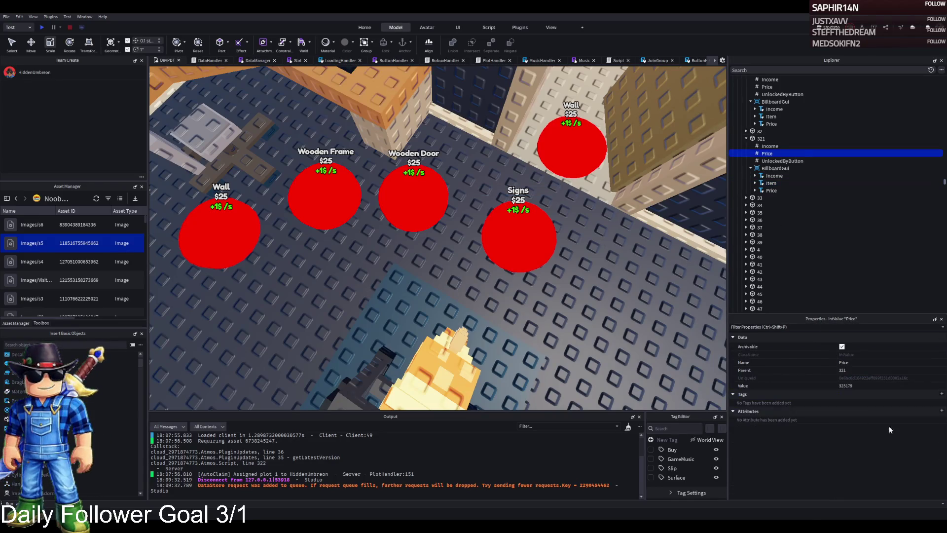
click(894, 386)
text(326411)
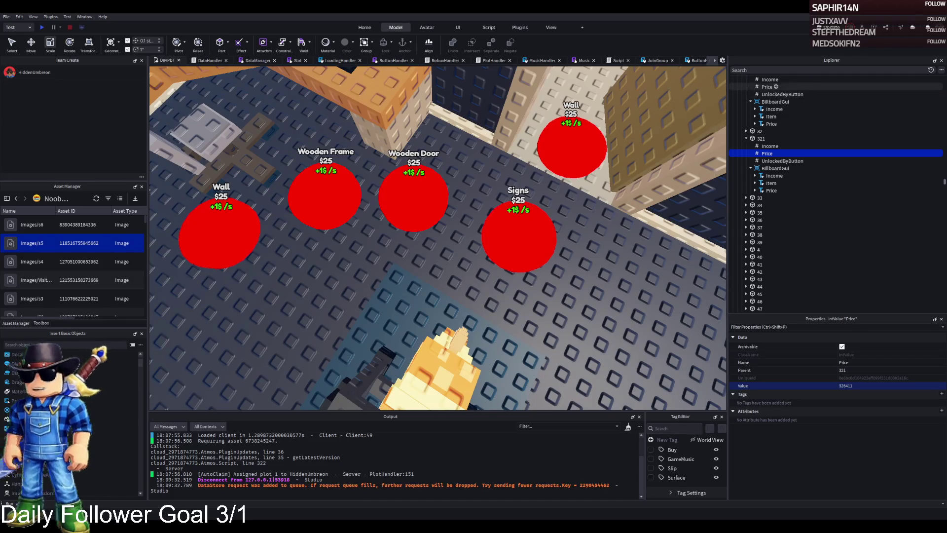
click(767, 86)
key(Return)
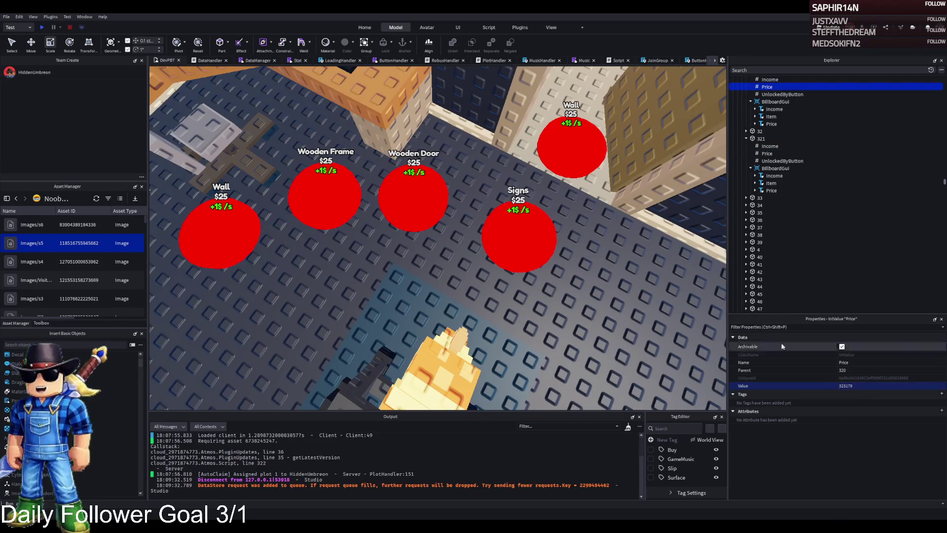
Move the TemplatePlot folder from Workspace into ReplicatedStorage
click(524, 225)
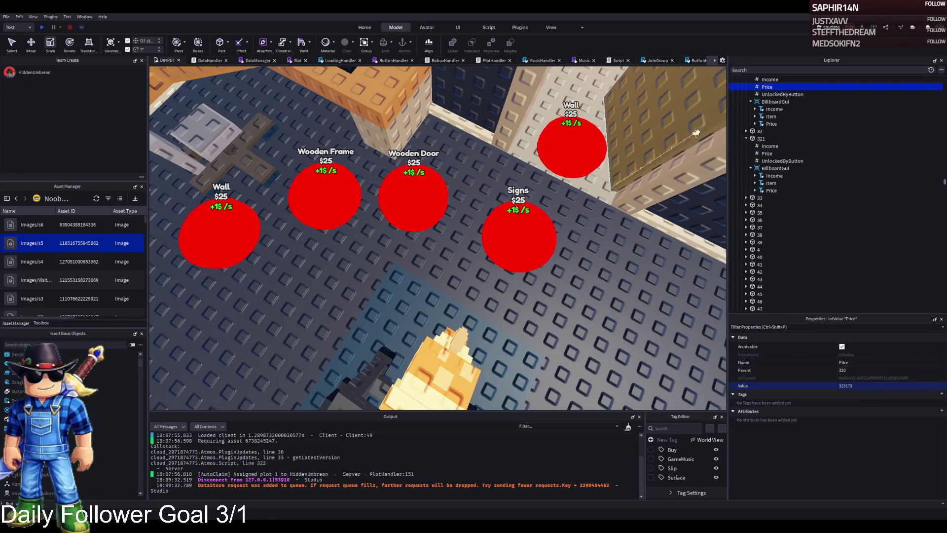
click(762, 139)
drag(763, 131, 764, 242)
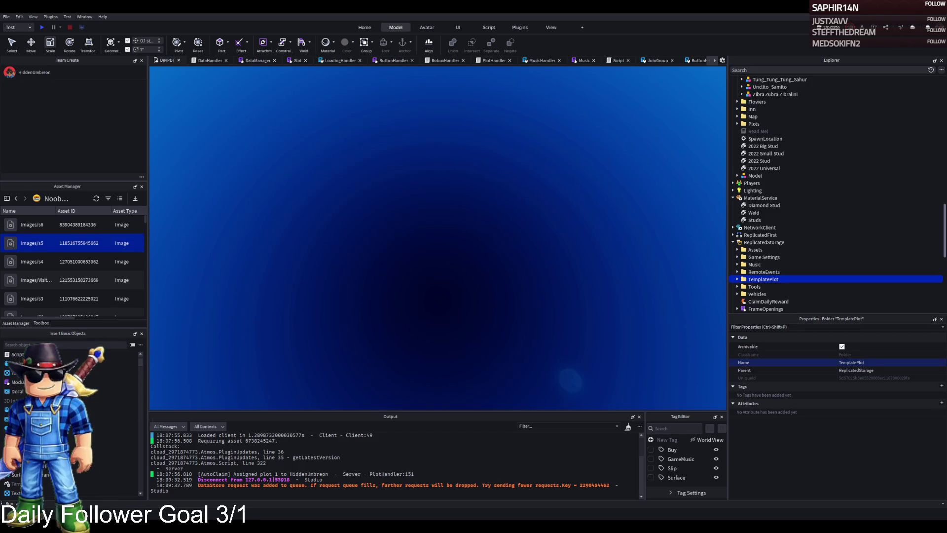
click(364, 228)
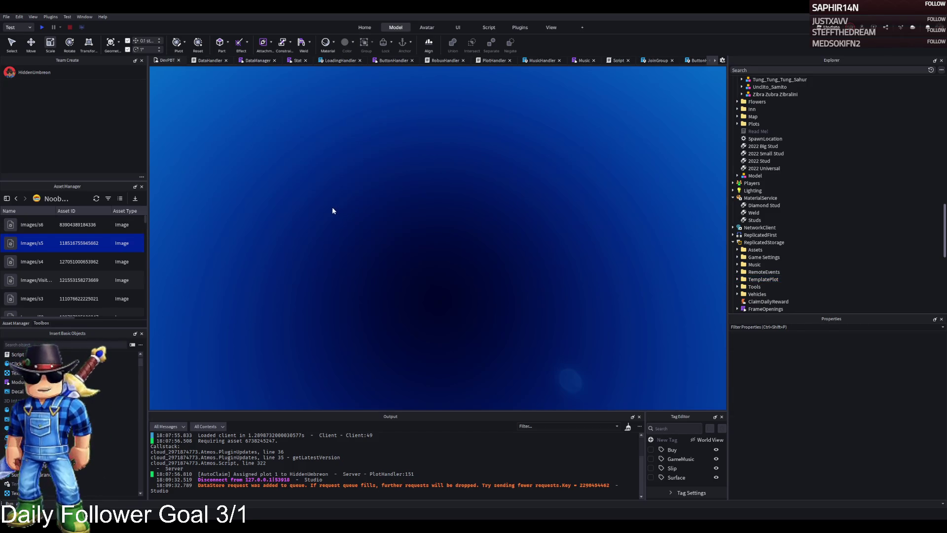
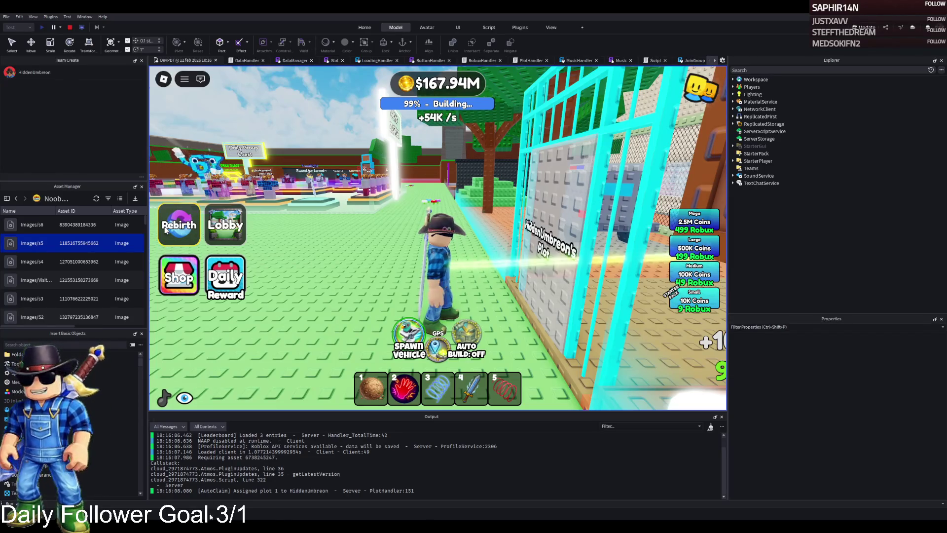
Walk the character through the plot gate, up the stairs, through the Corridor, and back to the Control Room door
key(d)
key(w)
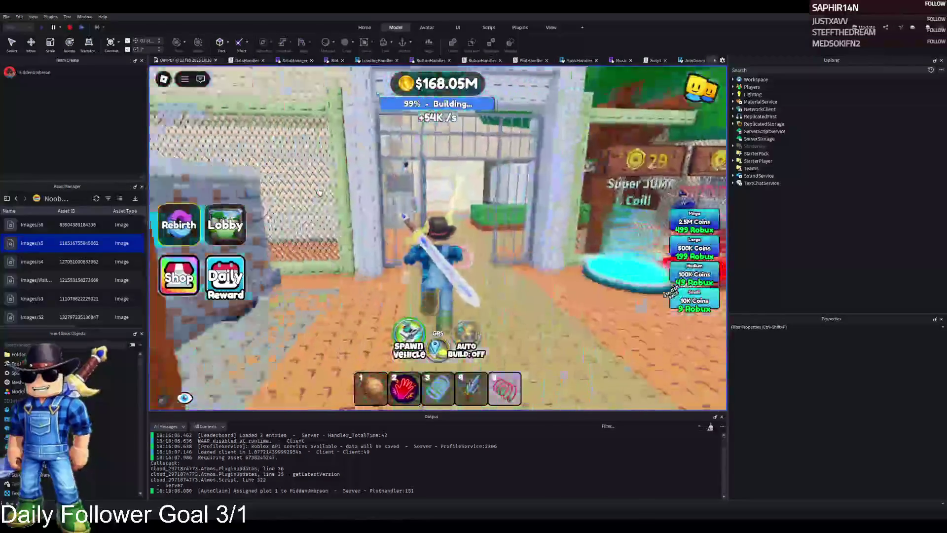
key(w)
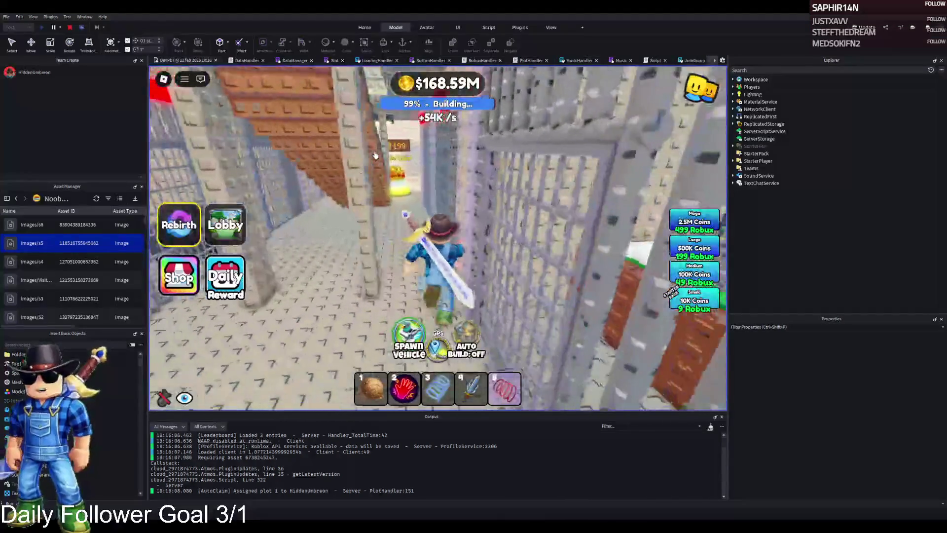
key(w)
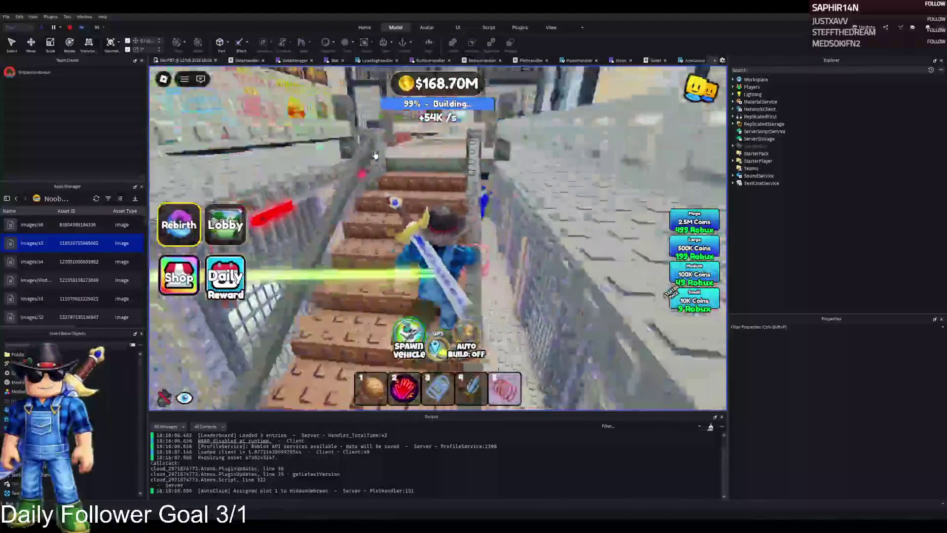
key(w)
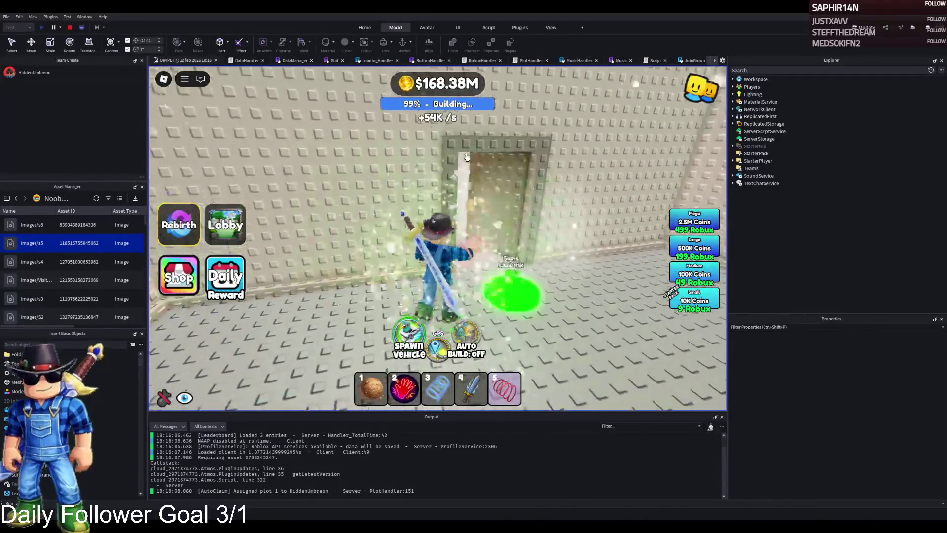
key(w)
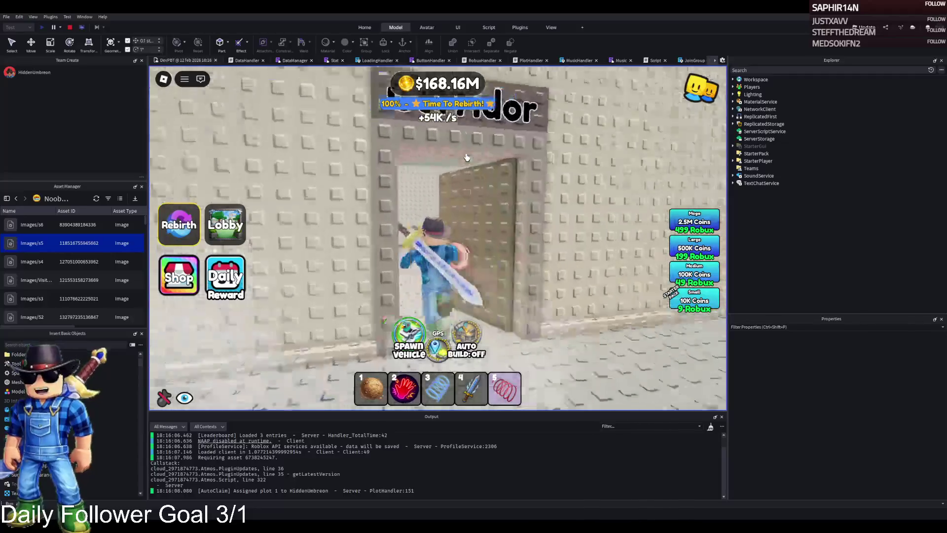
key(w)
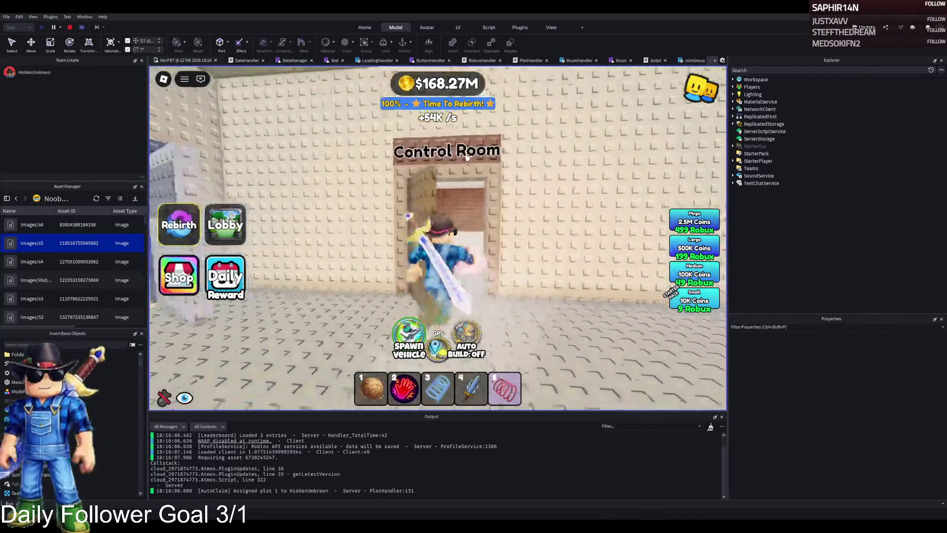
key(w)
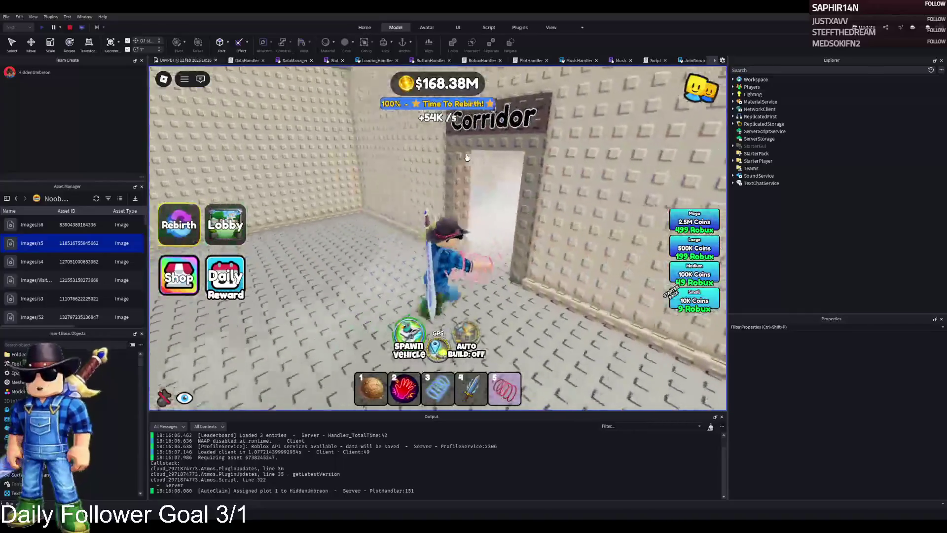
key(w)
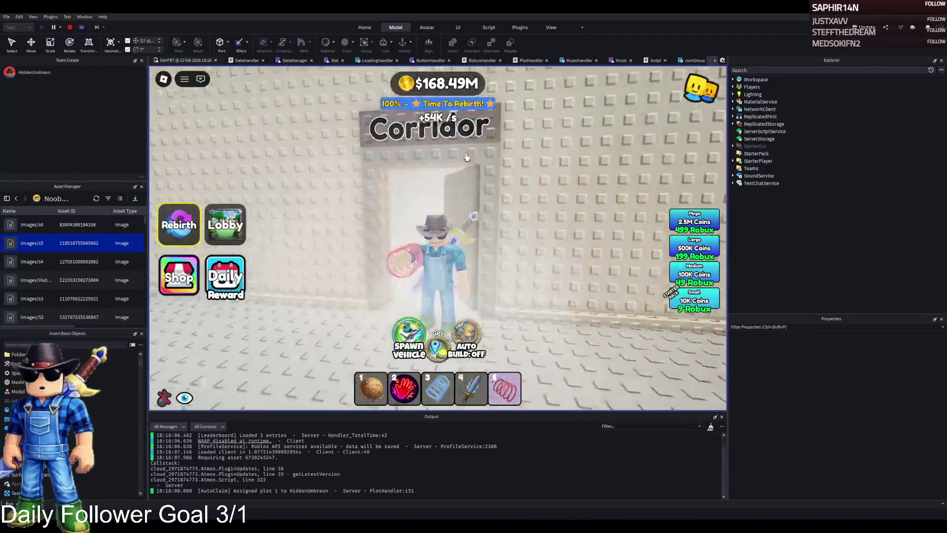
key(w)
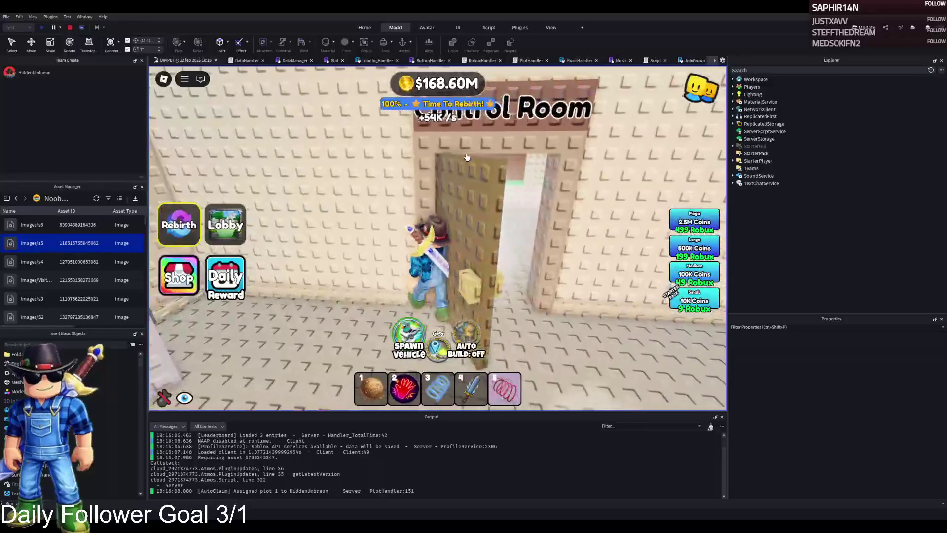
key(w)
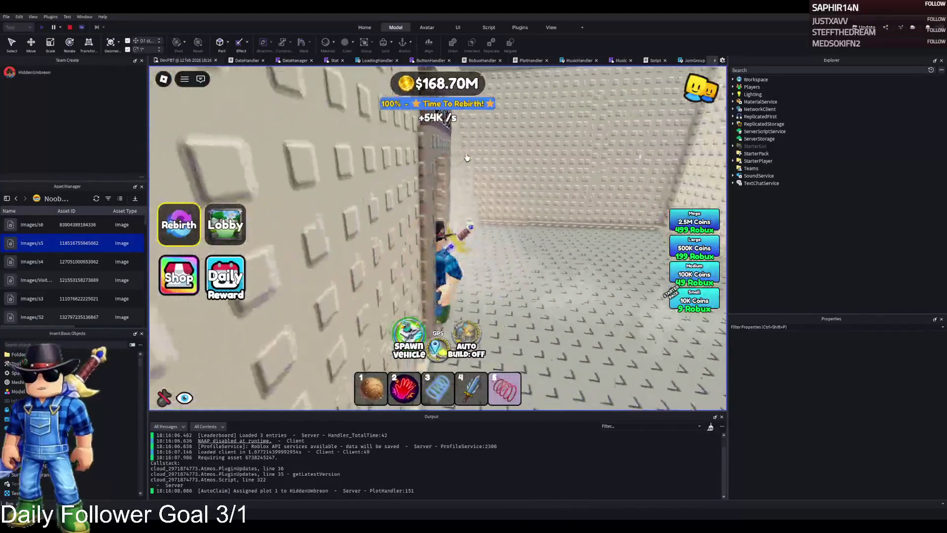
key(s)
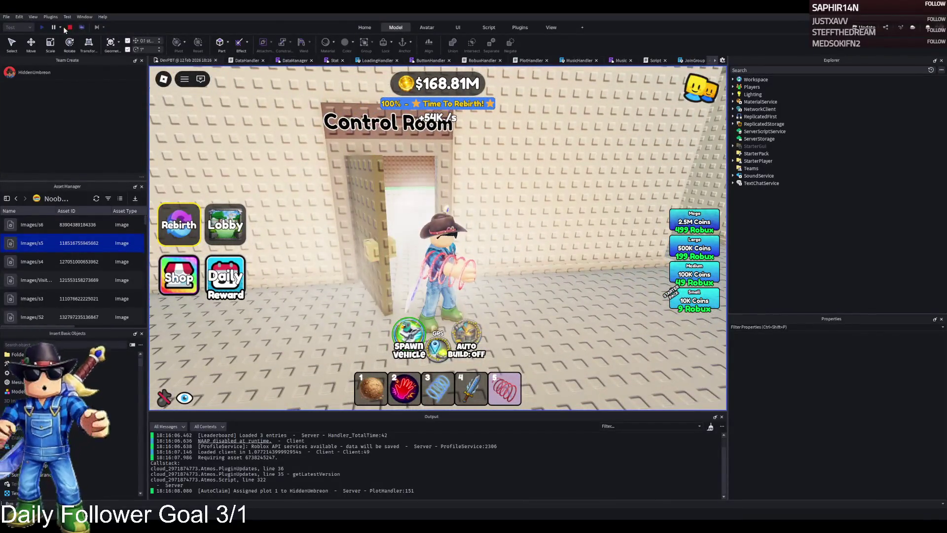
Stop the play test and duplicate the Signs buy pad as a new part named 322
click(70, 27)
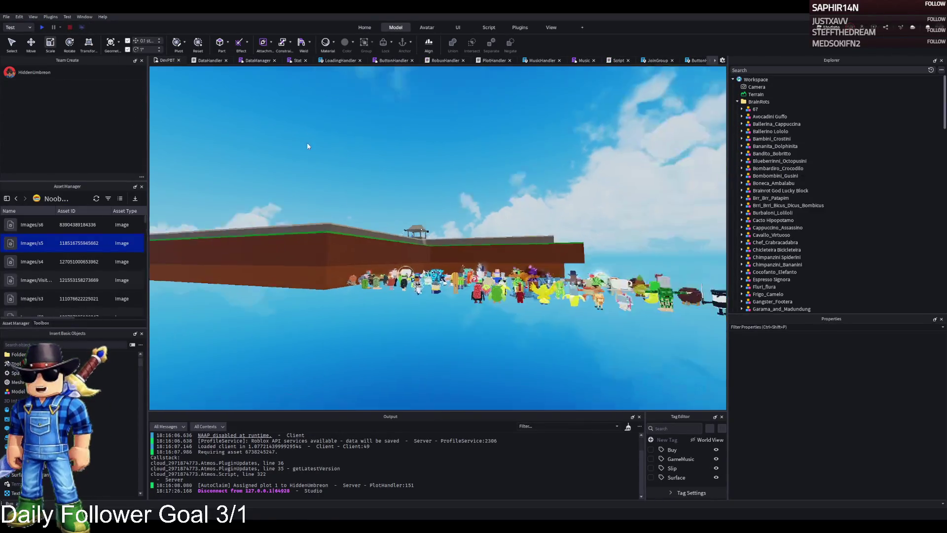
key(s)
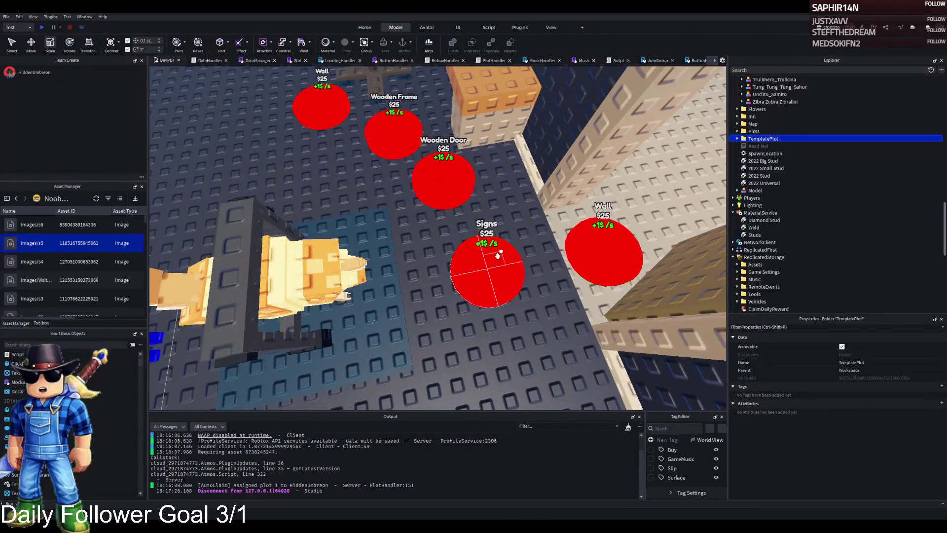
click(485, 271)
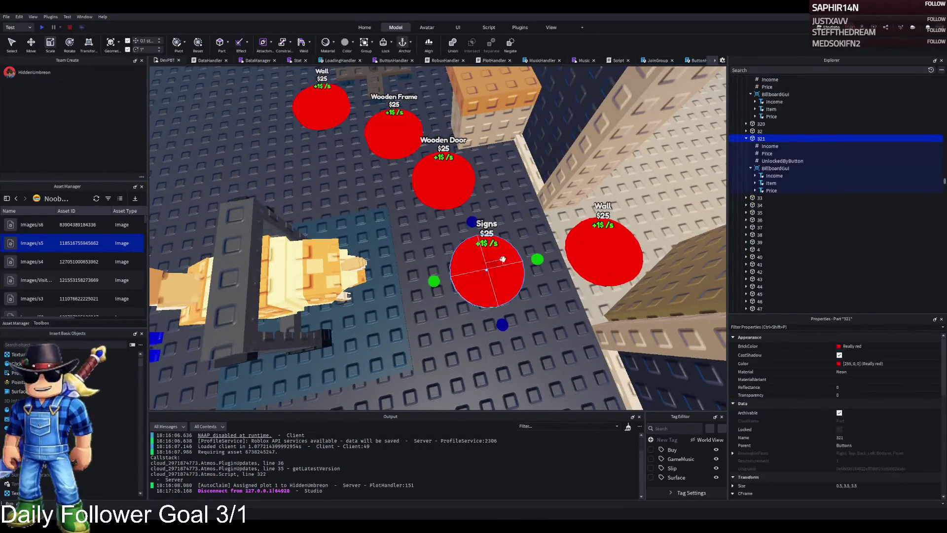
text(322)
key(Return)
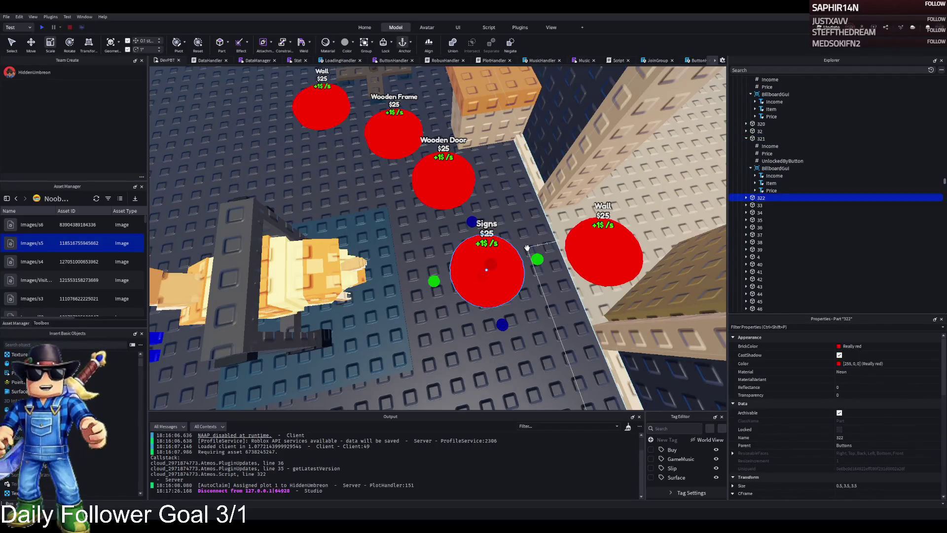
Set part 322's billboard Item label text to Window
click(746, 198)
click(774, 227)
click(750, 228)
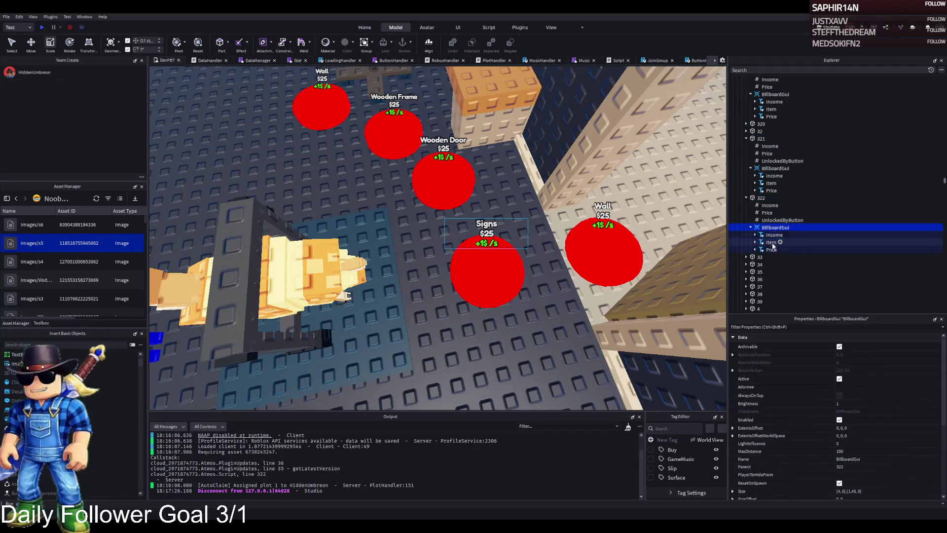
click(770, 242)
scroll(855, 422, down, 2)
scroll(853, 418, down, 3)
click(884, 439)
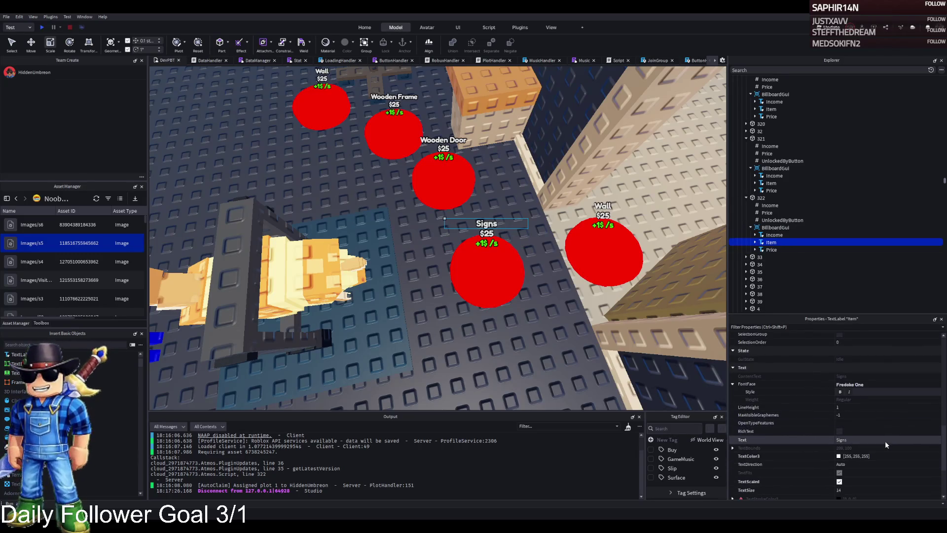
text(Window)
key(Return)
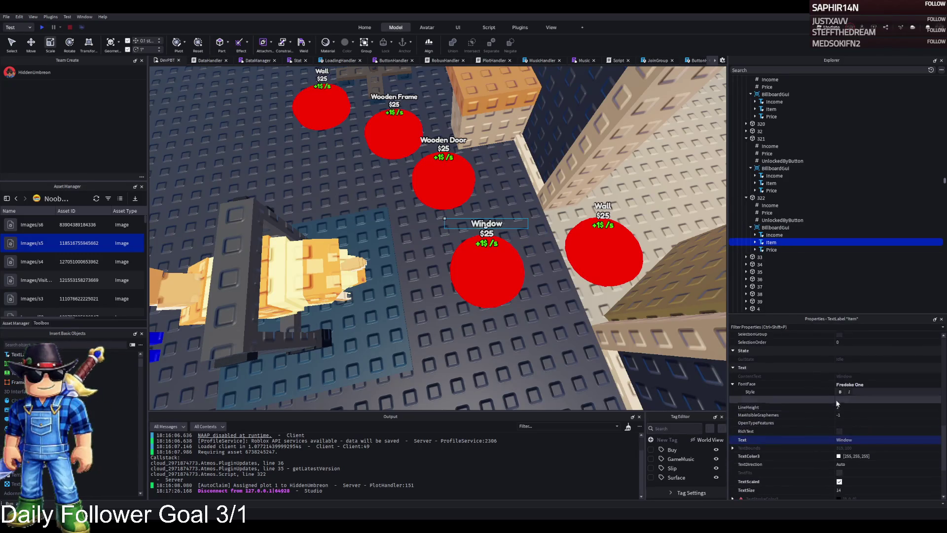
Move the Window pad left beside the desk and check its Price value
click(761, 197)
key(f)
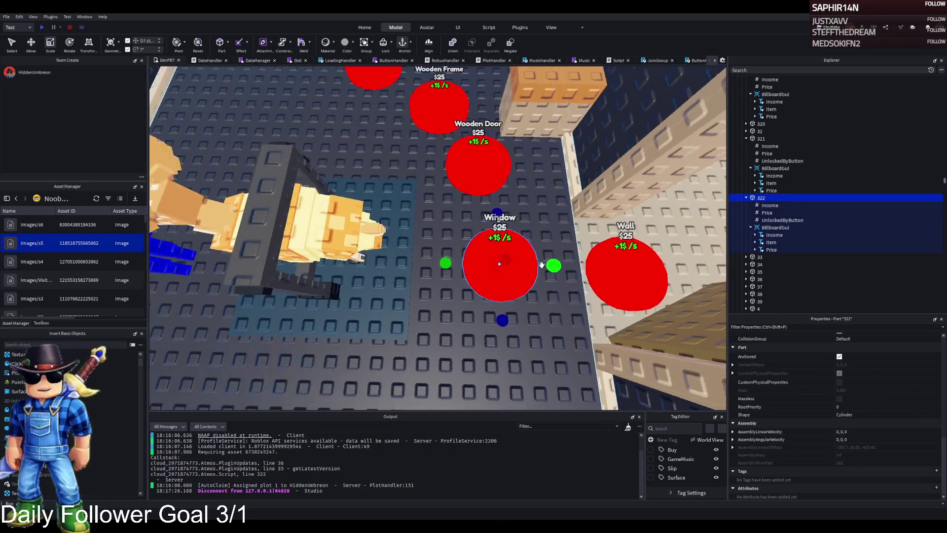
key(ctrl+2)
drag(557, 262, 416, 257)
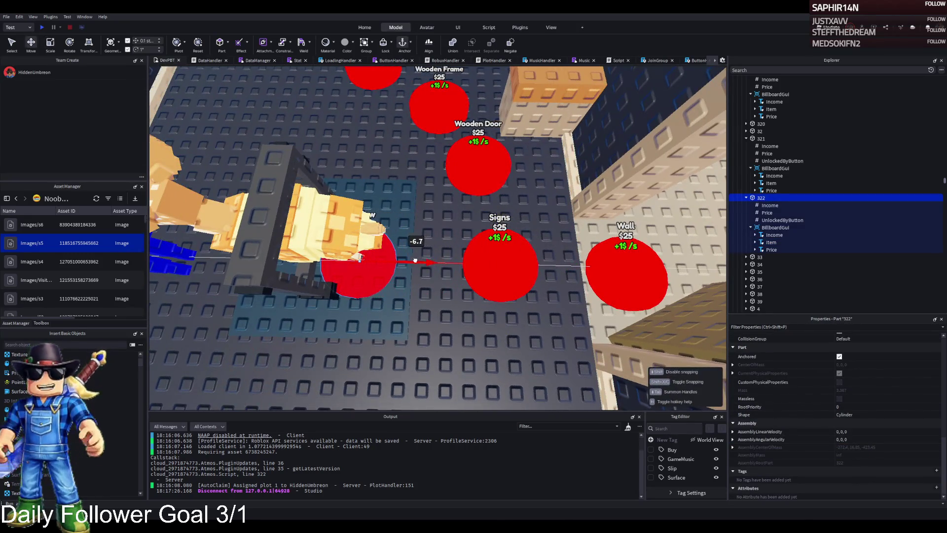
click(766, 213)
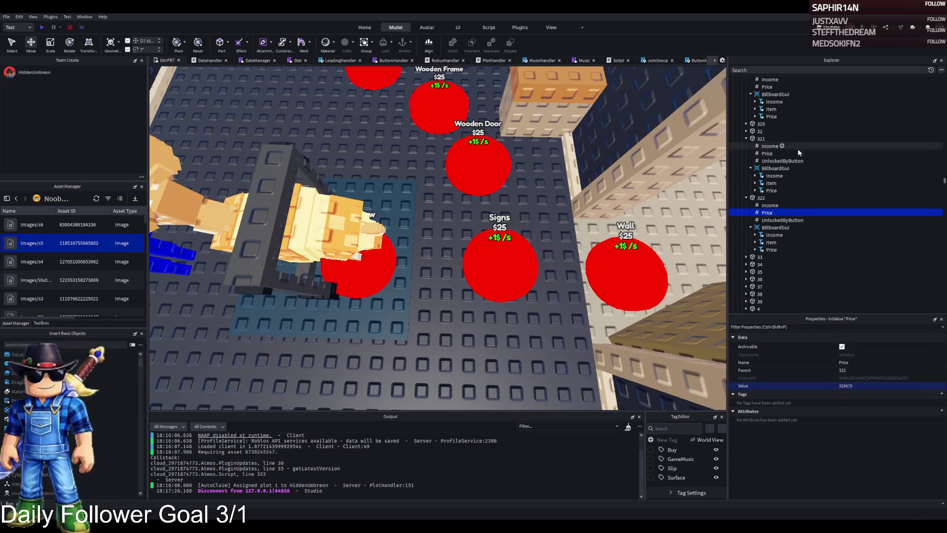
Change the CamerRoomRemove wall's RemoveOnButton value from 150 to 322
click(761, 198)
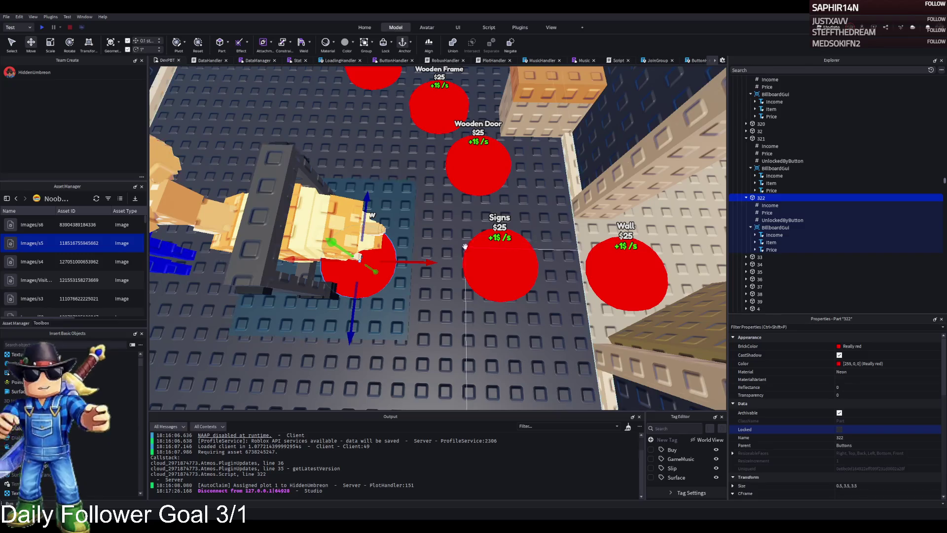
key(f)
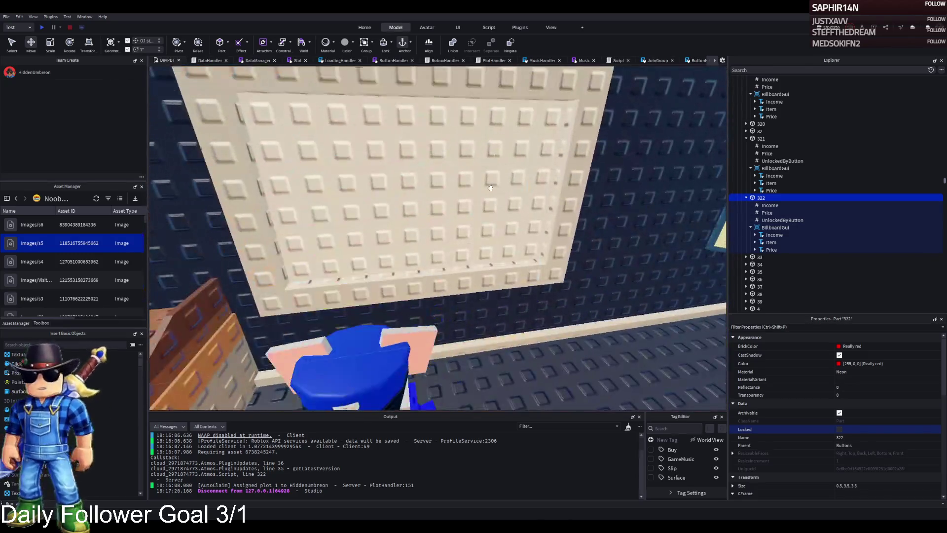
click(444, 207)
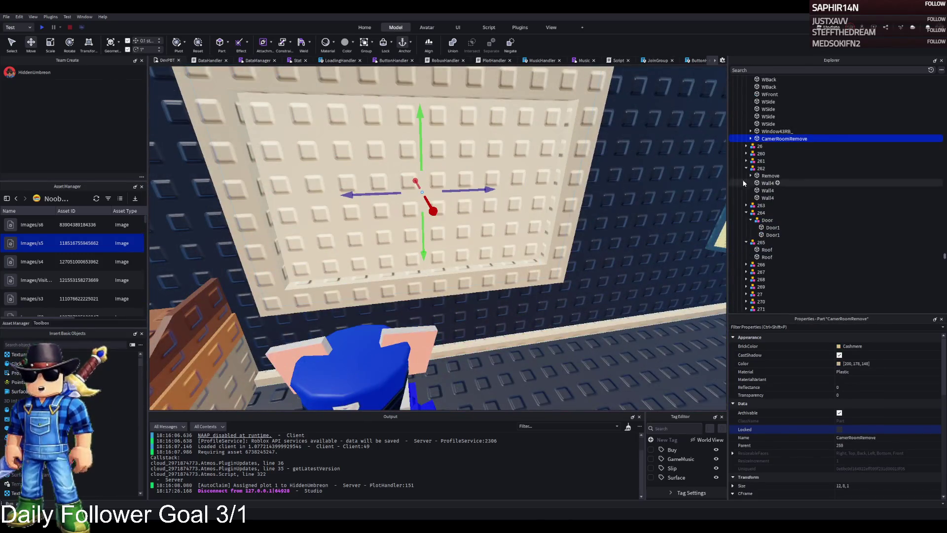
click(750, 139)
click(779, 145)
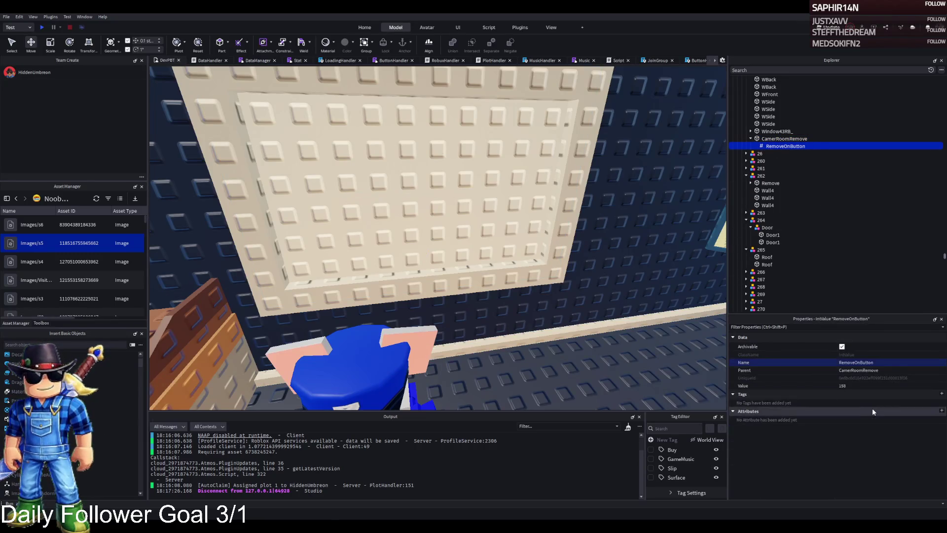
click(869, 386)
text(322)
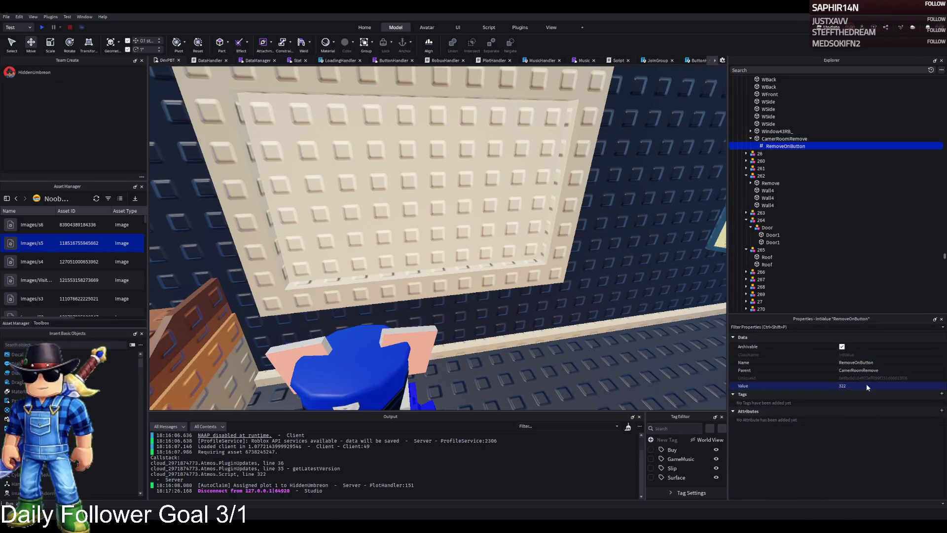
click(781, 139)
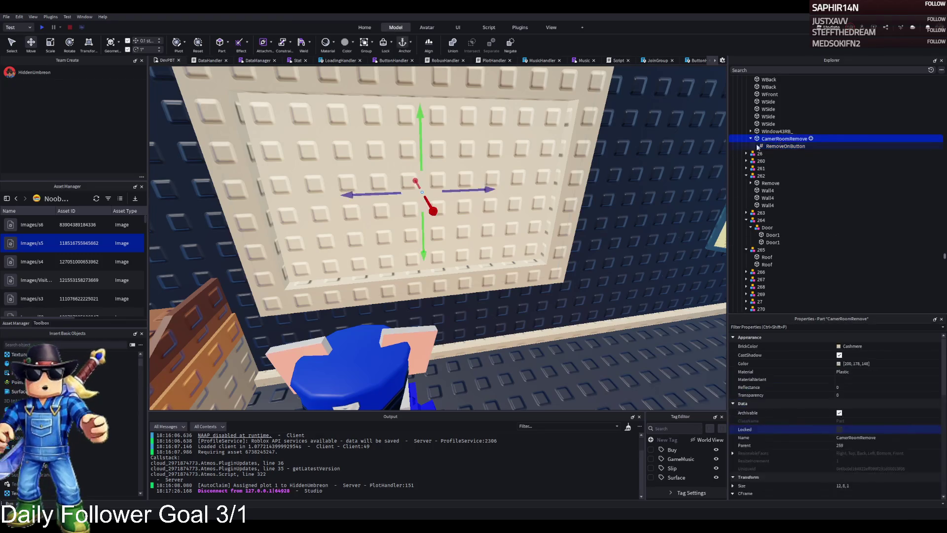
key(f)
click(554, 166)
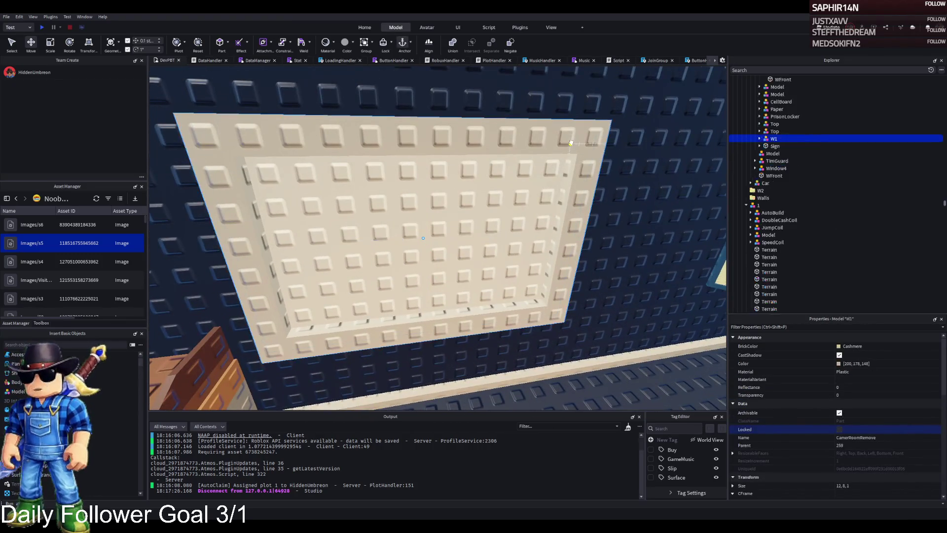
Inspect upgrade model 321, its Corridor sign and the W1 workstation model
key(f)
click(606, 168)
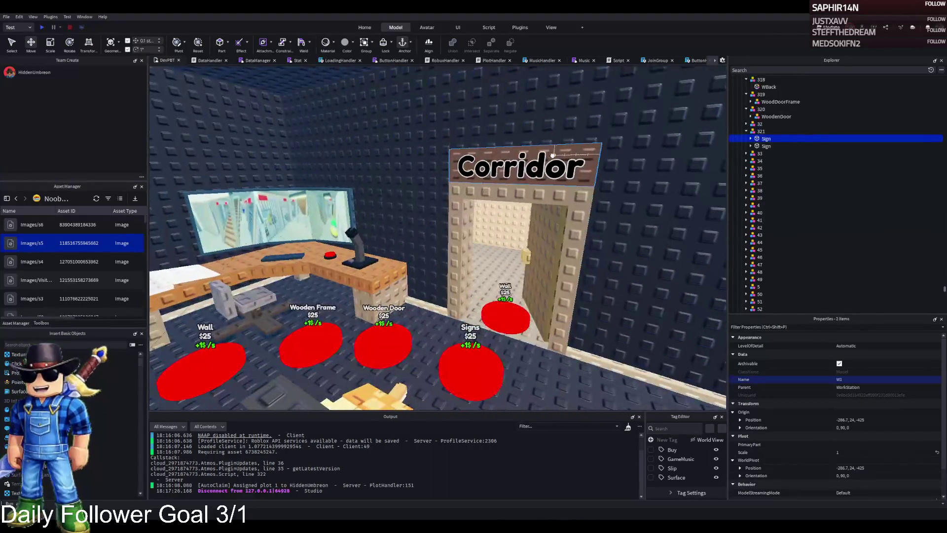
click(756, 132)
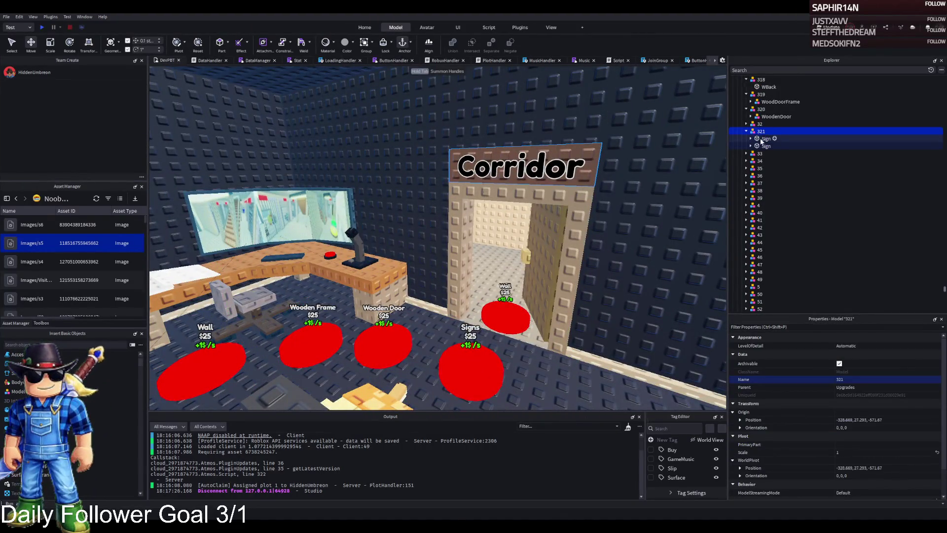
click(764, 139)
key(f)
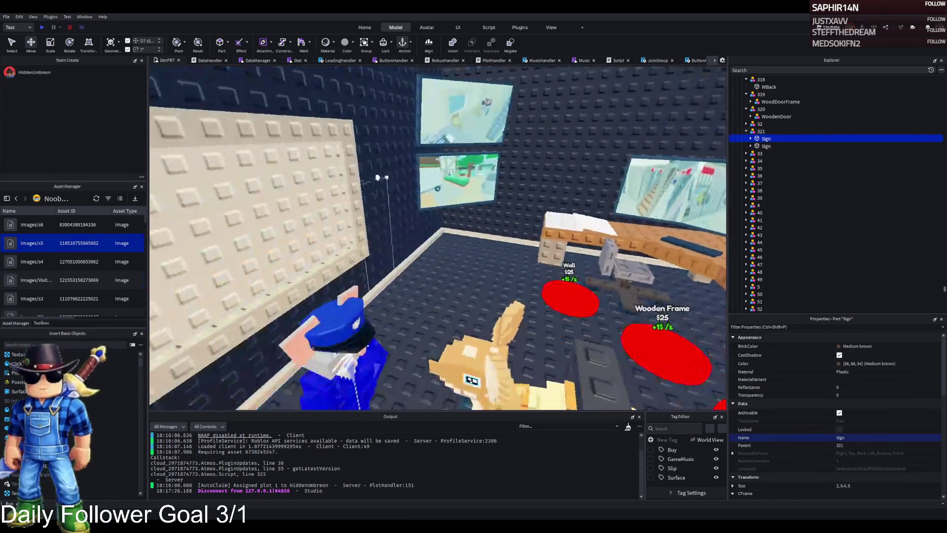
click(669, 151)
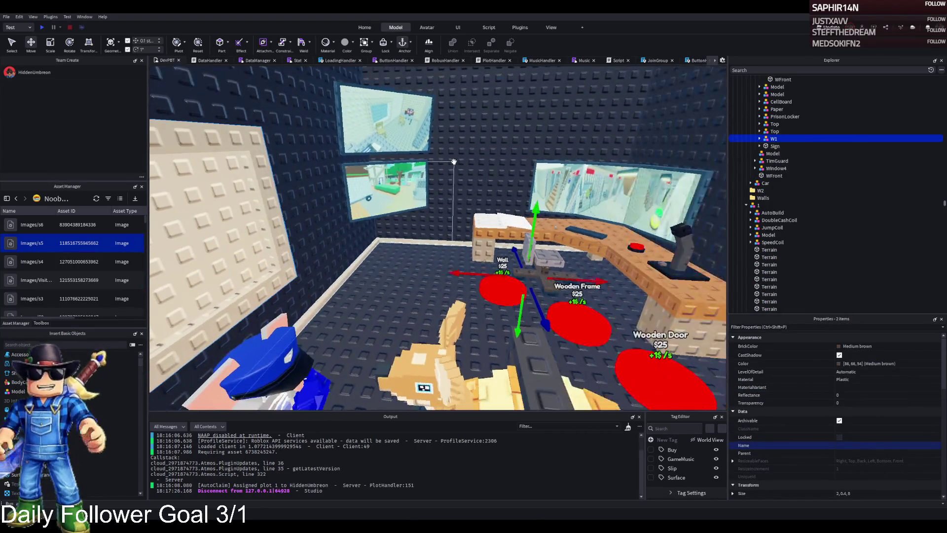
key(f)
click(418, 160)
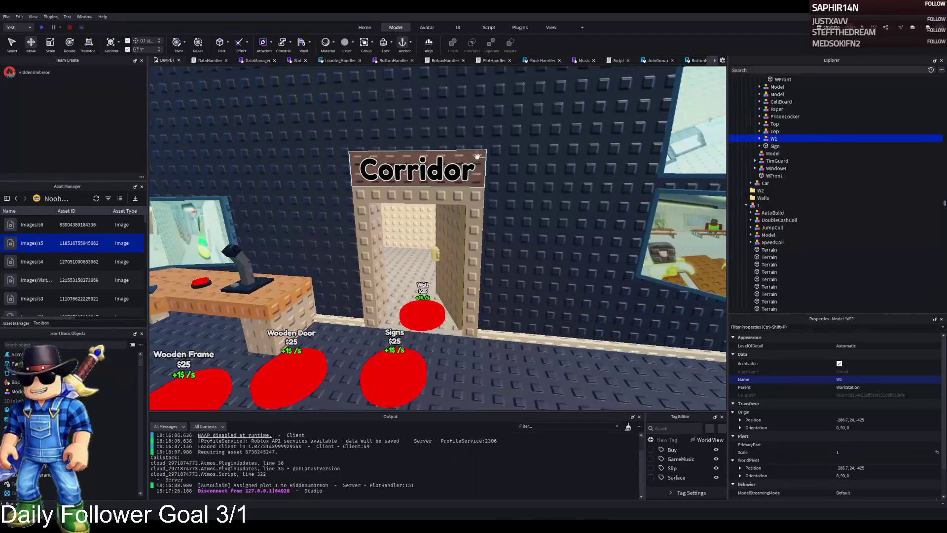
Duplicate model 321 as 322, move W1 into it, and pull the copied signs out
key(ctrl+z)
key(ctrl+z)
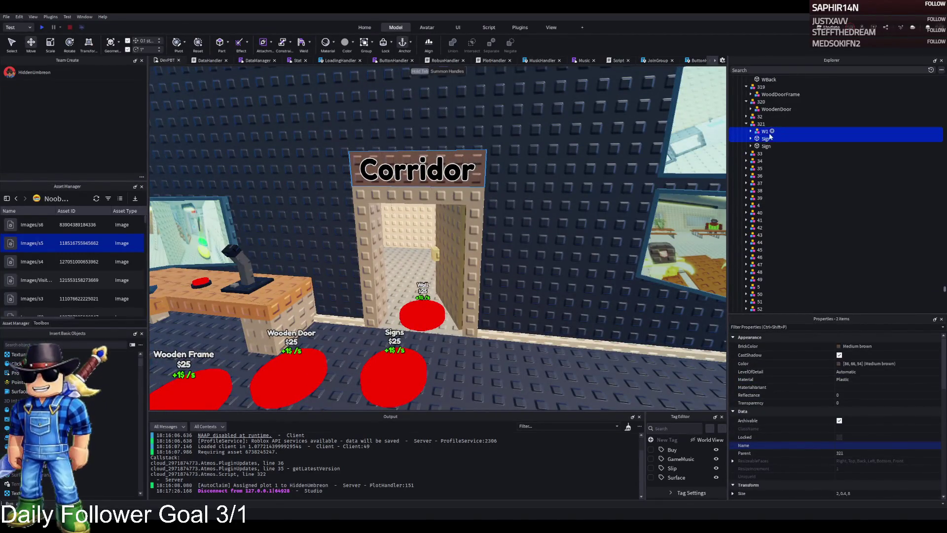
key(F2)
text(322)
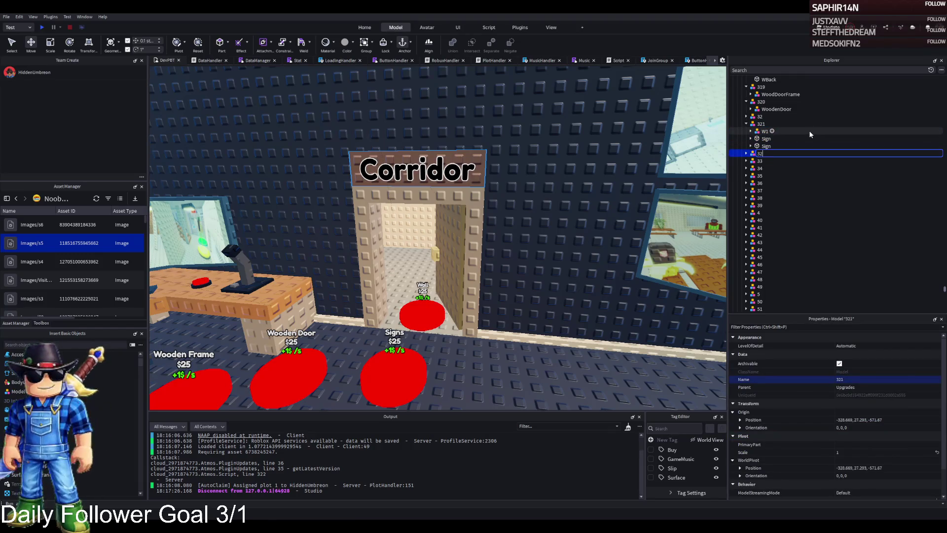
key(Return)
drag(803, 133, 789, 148)
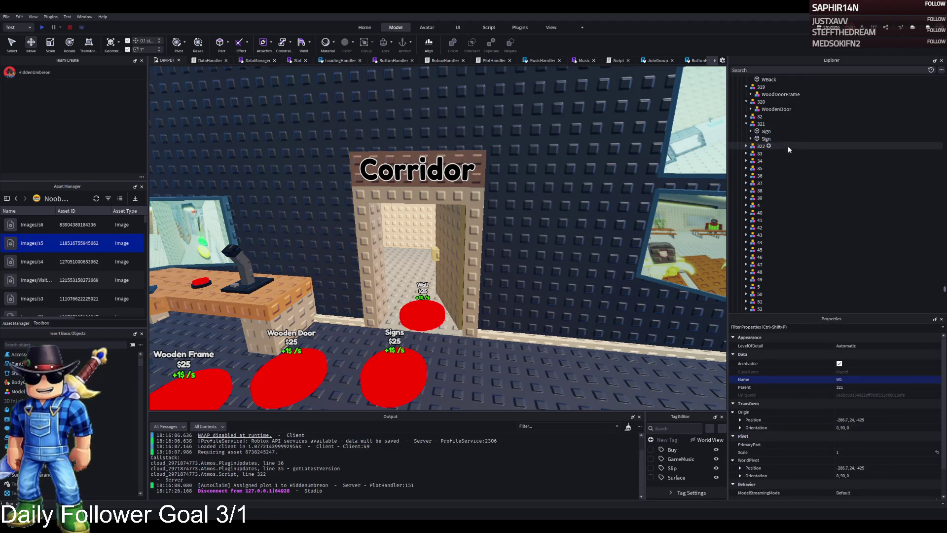
click(765, 161)
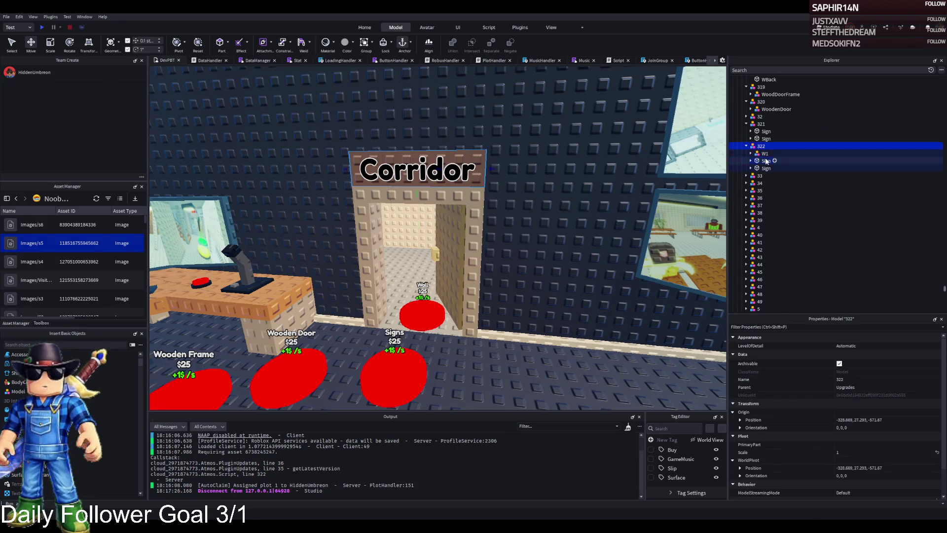
drag(765, 160, 766, 153)
key(Left)
key(Left)
key(Left)
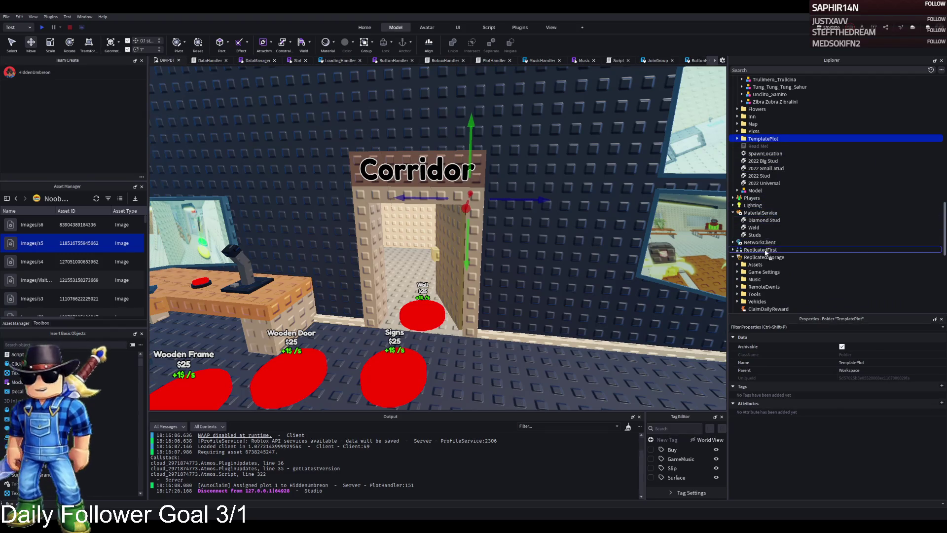
Play-test the plot by walking in, then stop and put TemplatePlot back in the Workspace
key(F5)
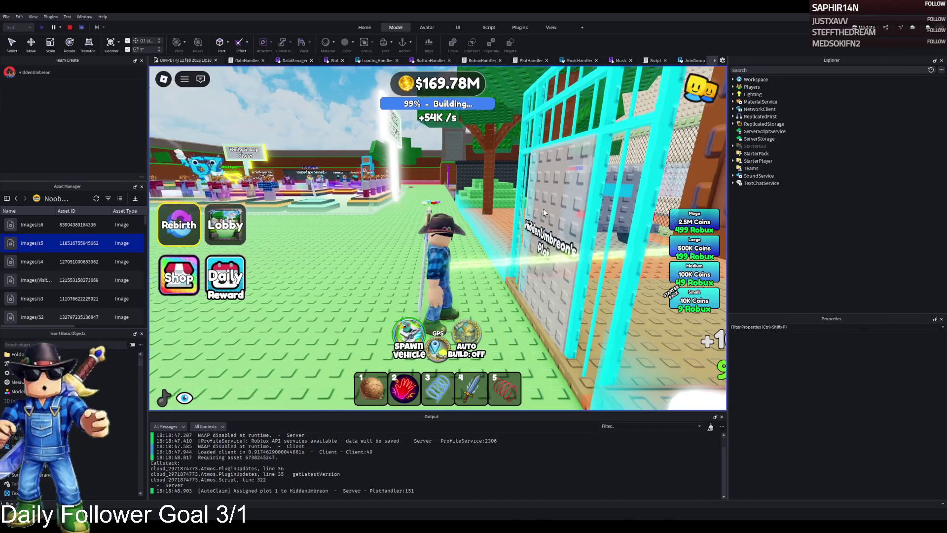
key(w)
key(w)
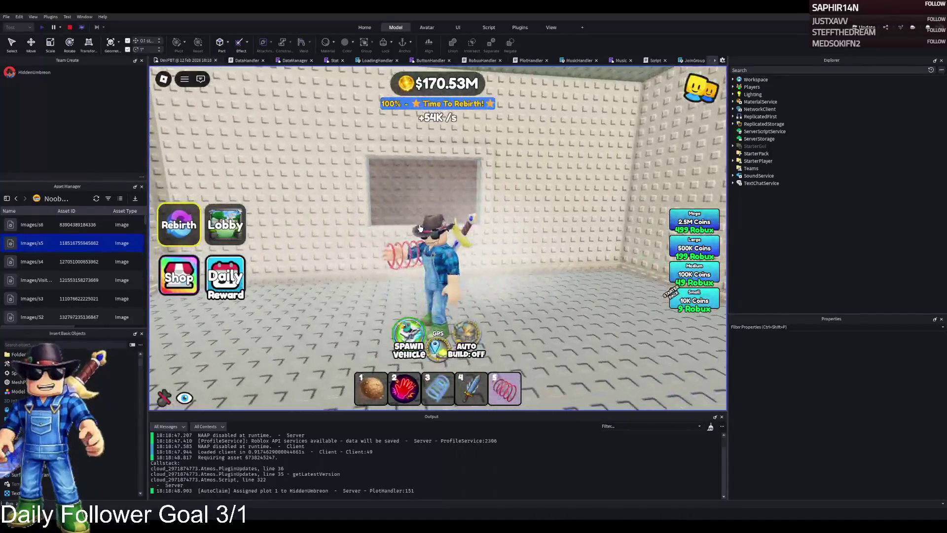
click(70, 28)
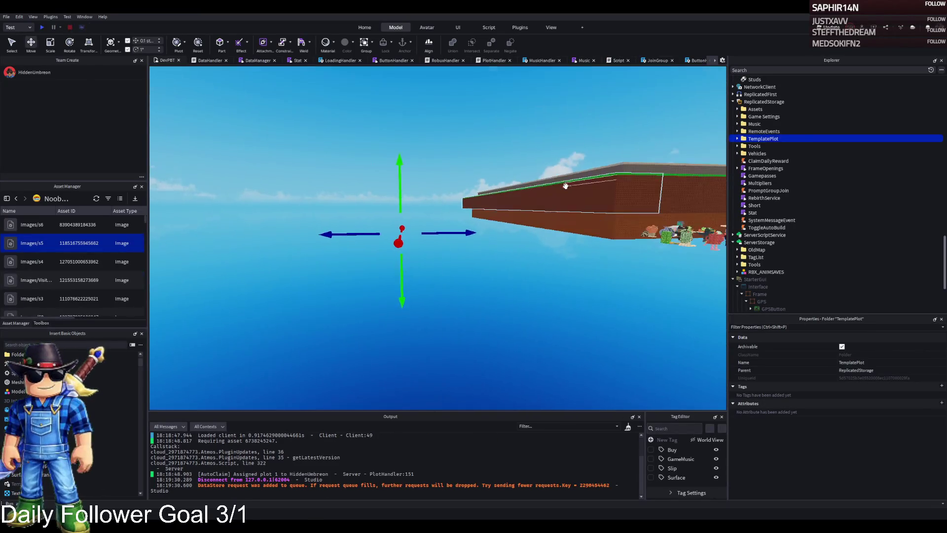
key(ctrl+x)
key(ctrl+v)
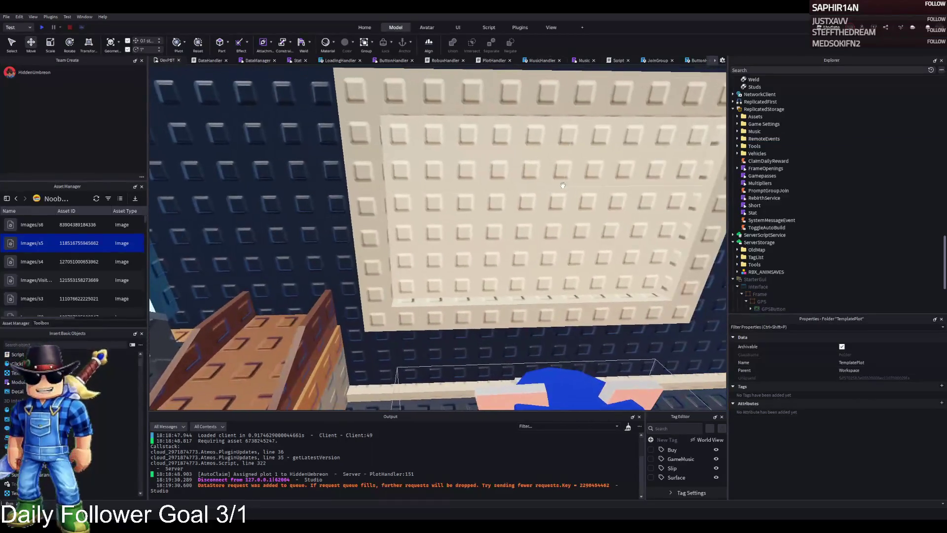
Select the camera-room wall and frame the view closely around it
click(515, 185)
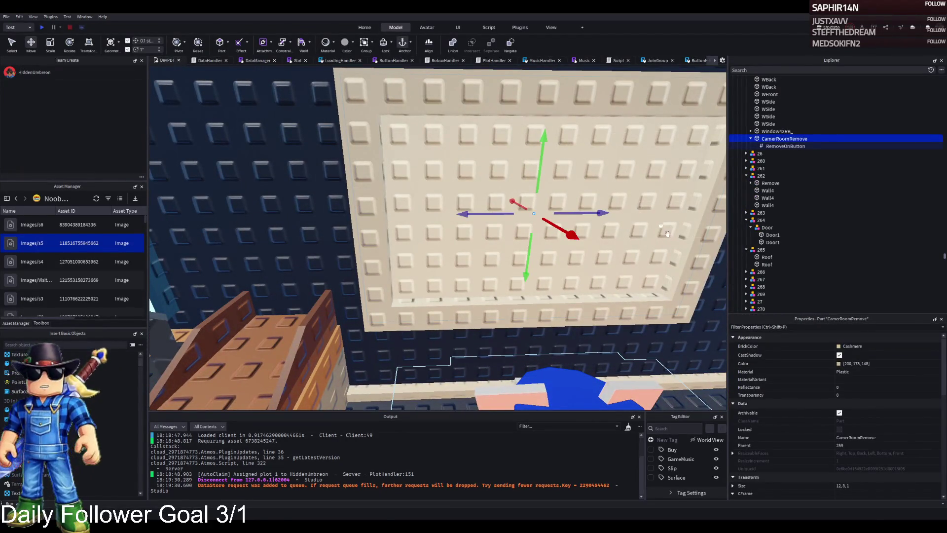
key(f)
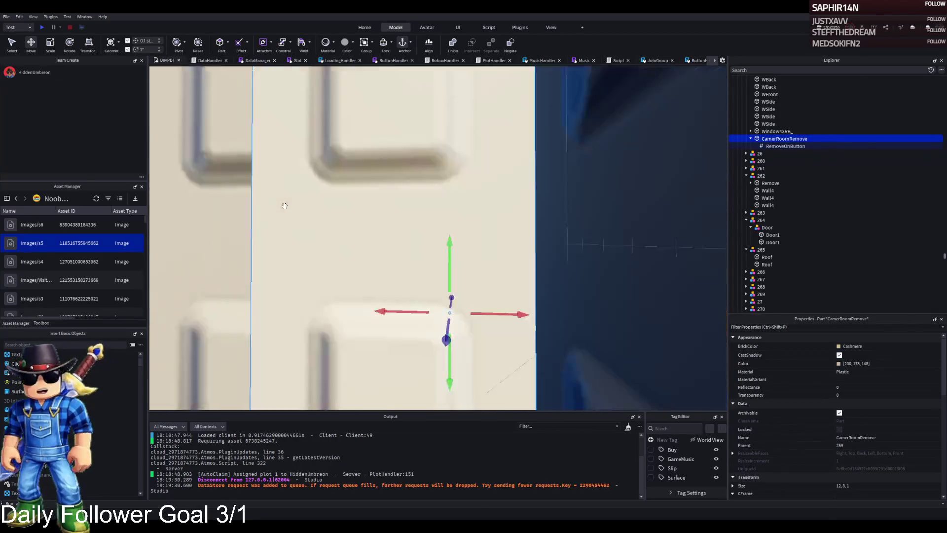
key(d)
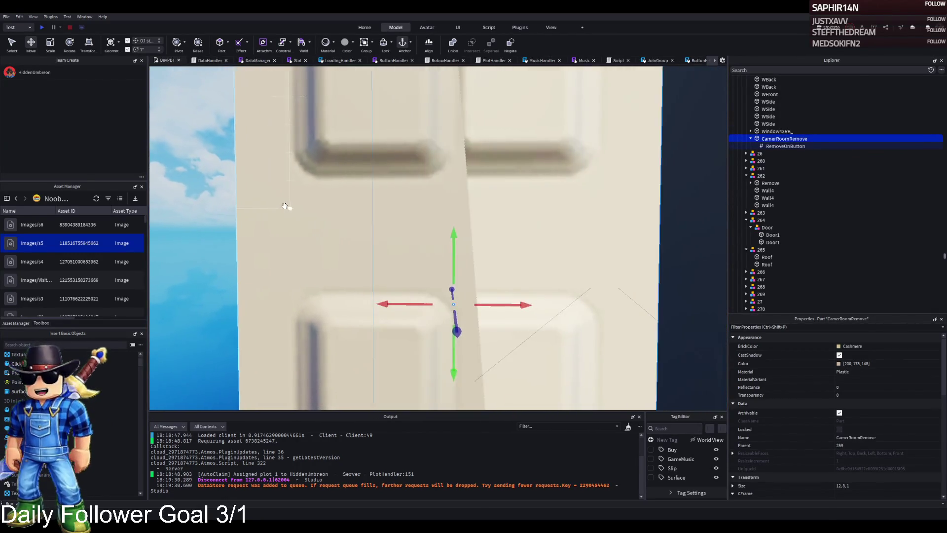
key(s)
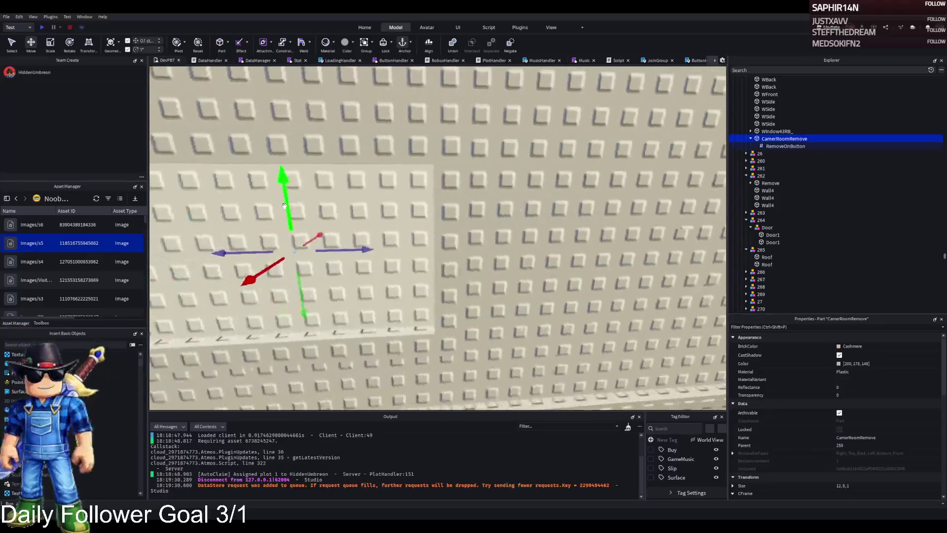
key(d)
key(a)
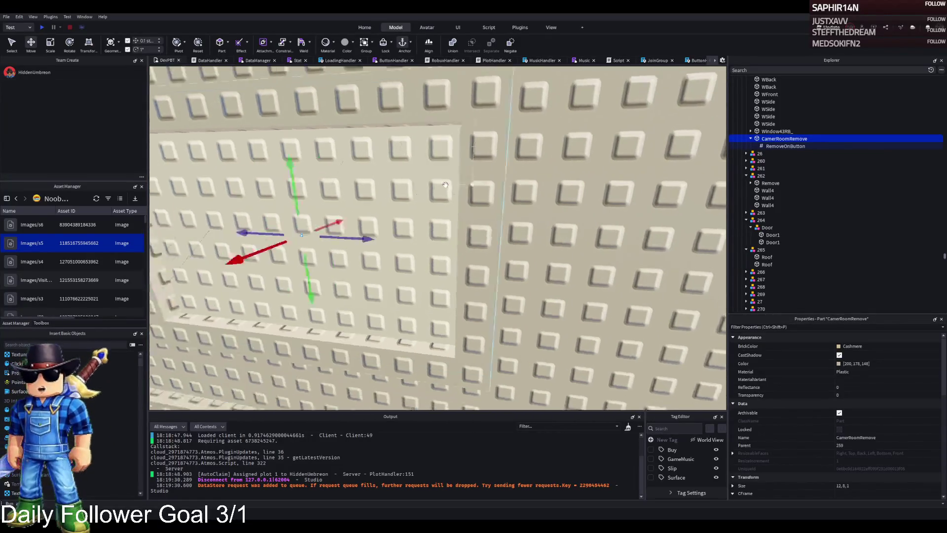
key(f)
key(a)
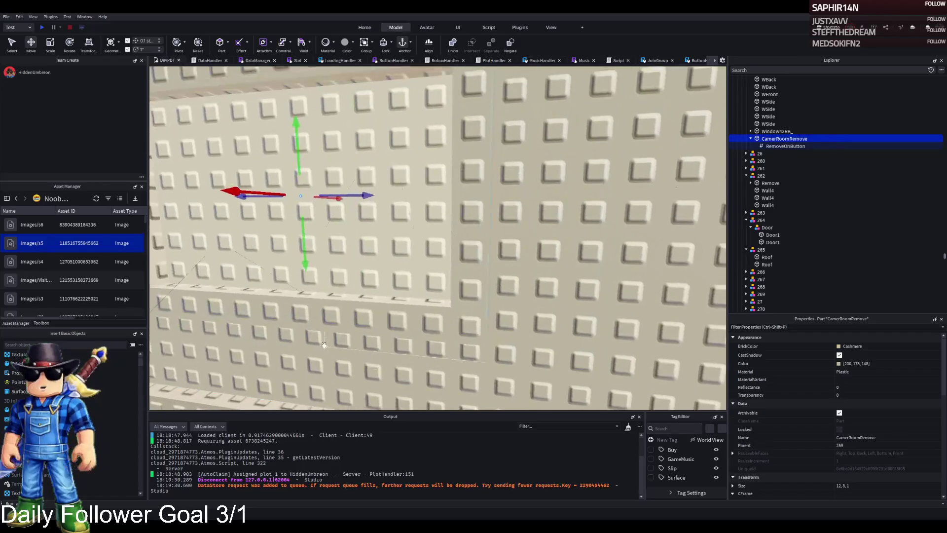
key(f)
key(q)
key(f)
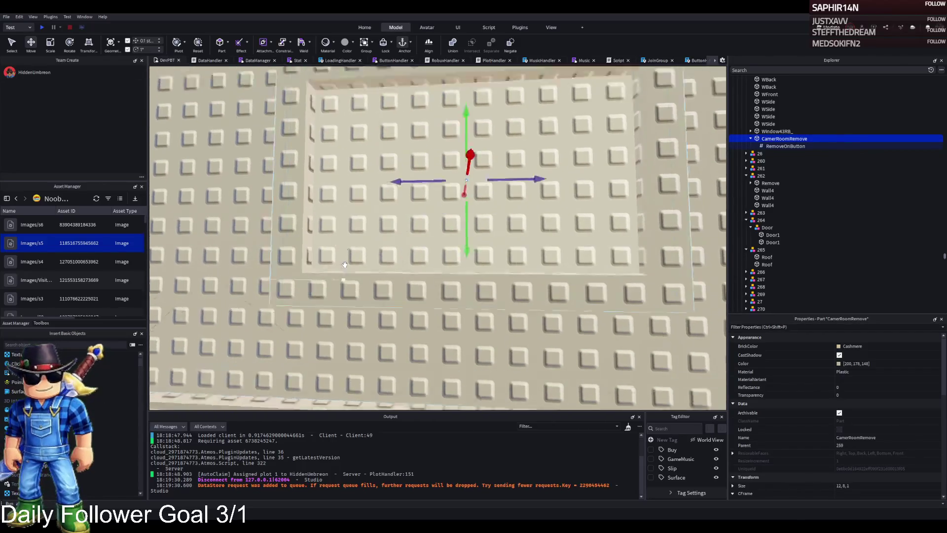
Set the Window glass part in 322 > W1 > Window4 to 0.3 transparency
click(571, 181)
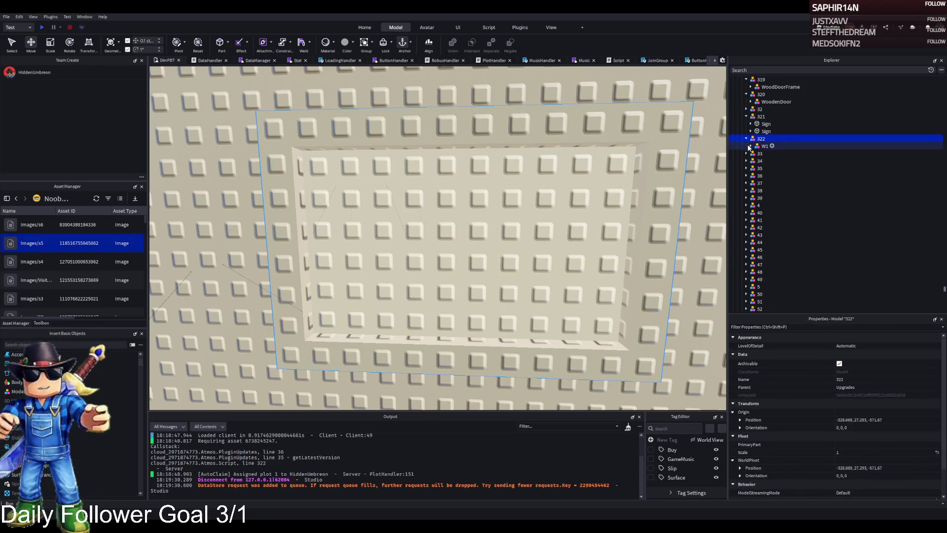
click(750, 146)
click(755, 154)
click(779, 161)
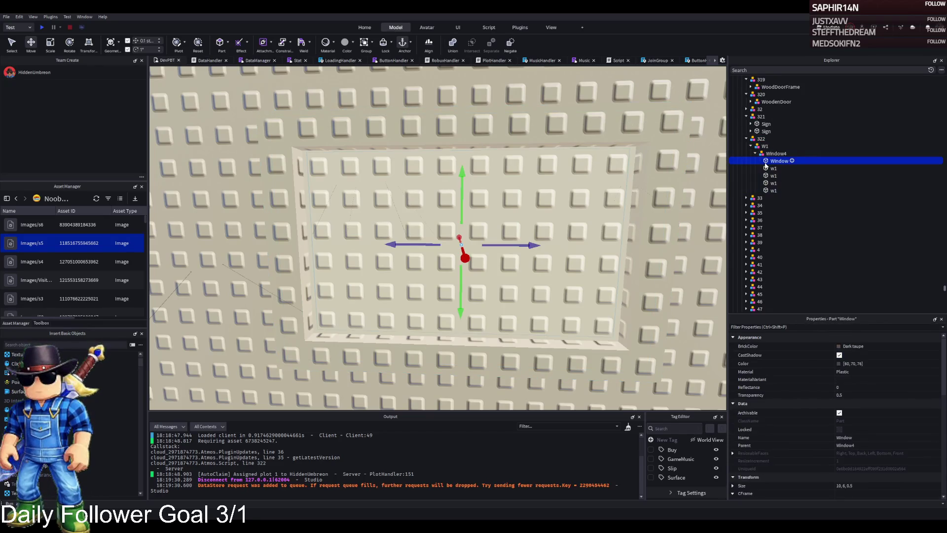
click(862, 394)
drag(899, 396, 890, 398)
click(848, 363)
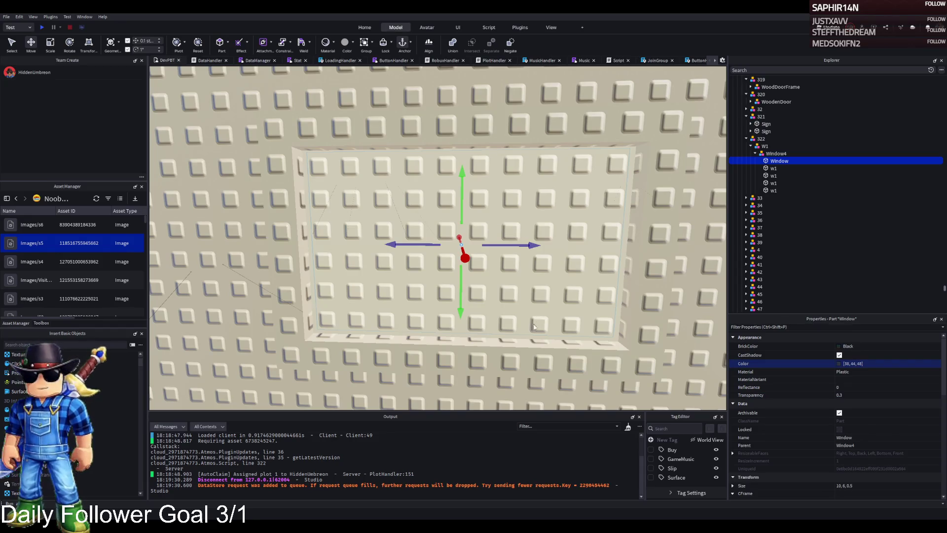
Set the camera-room wall's RemoveOnButton value to 322
scroll(789, 148, up, 15)
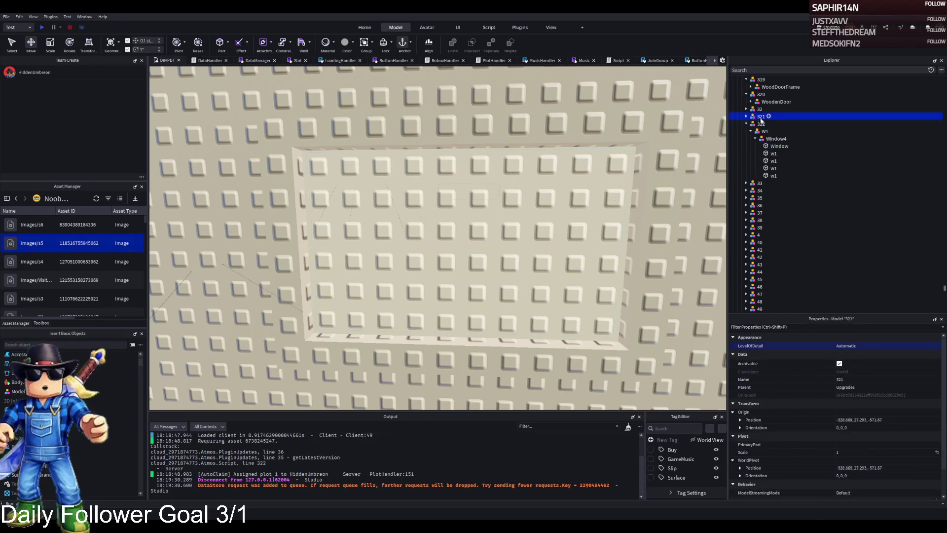
click(757, 138)
double_click(757, 138)
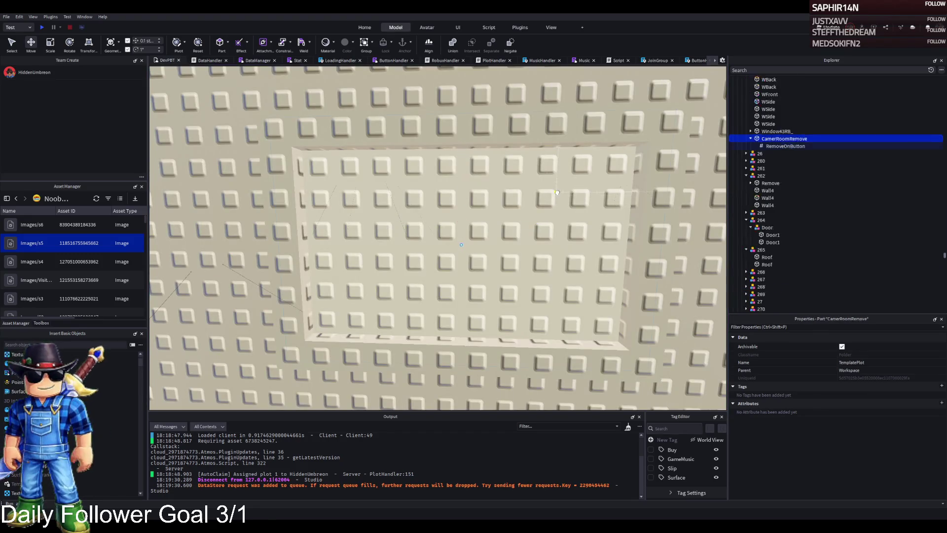
click(768, 146)
click(874, 388)
text(324)
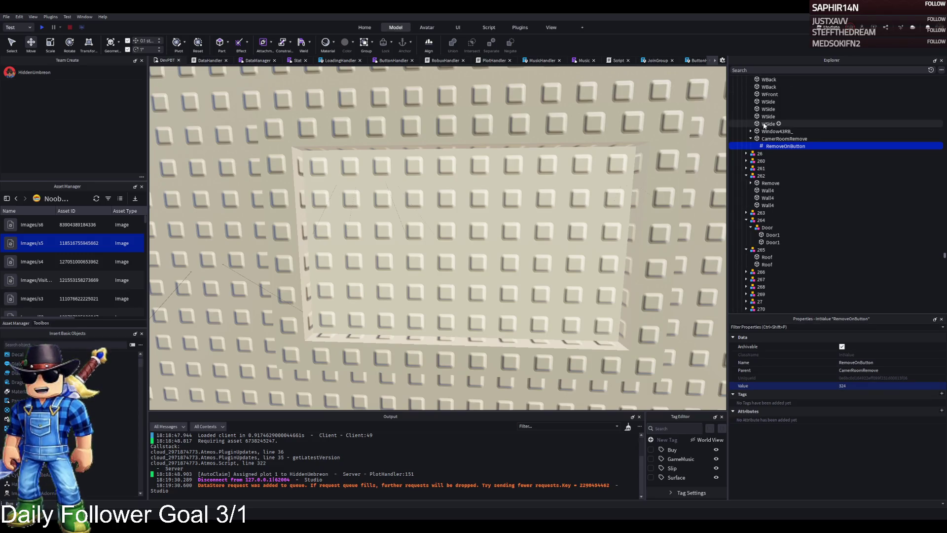
click(772, 133)
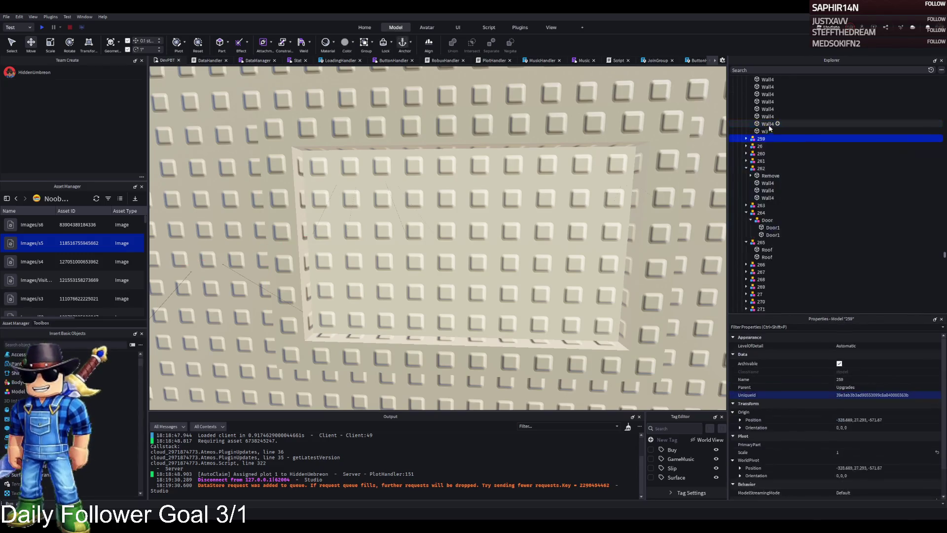
click(771, 134)
key(Left)
key(Left)
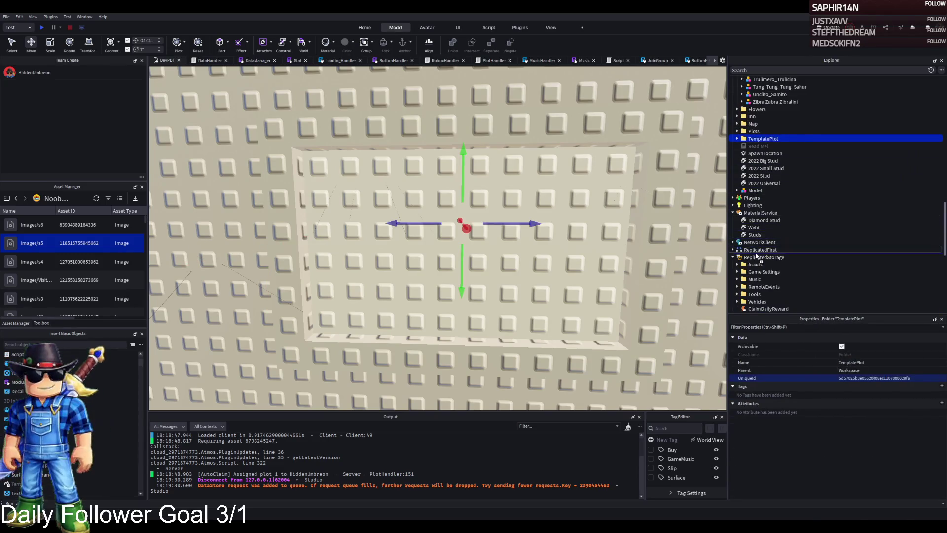
key(F5)
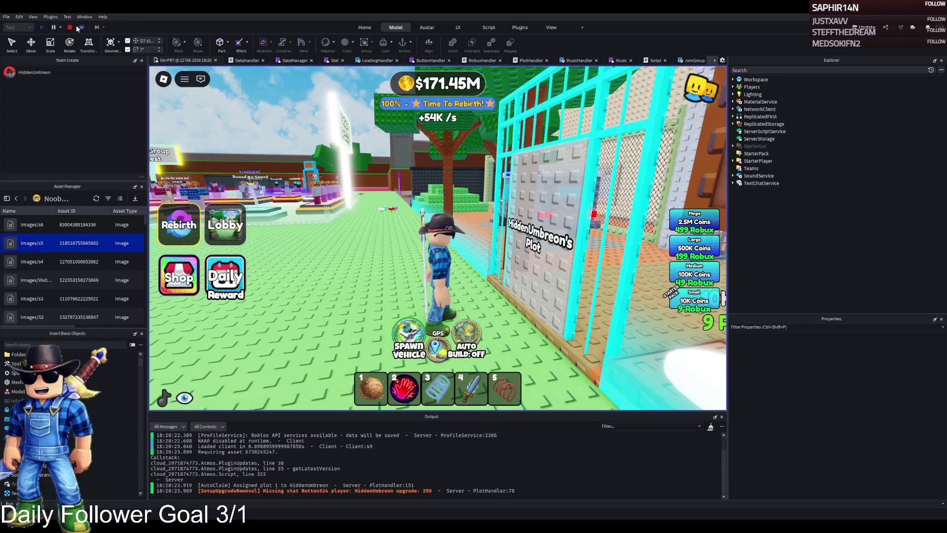
click(75, 27)
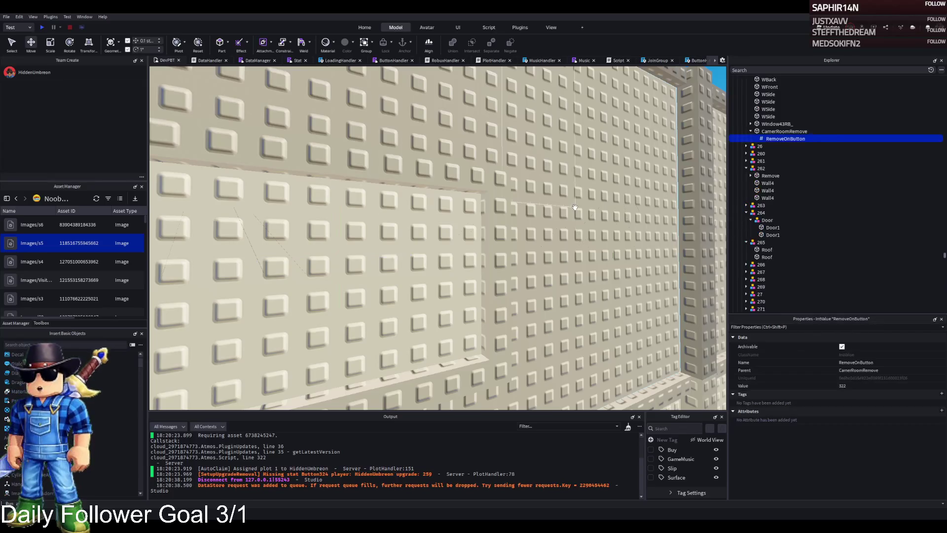
Copy the WBack wall's Linen colour onto the camera-room wall
click(575, 207)
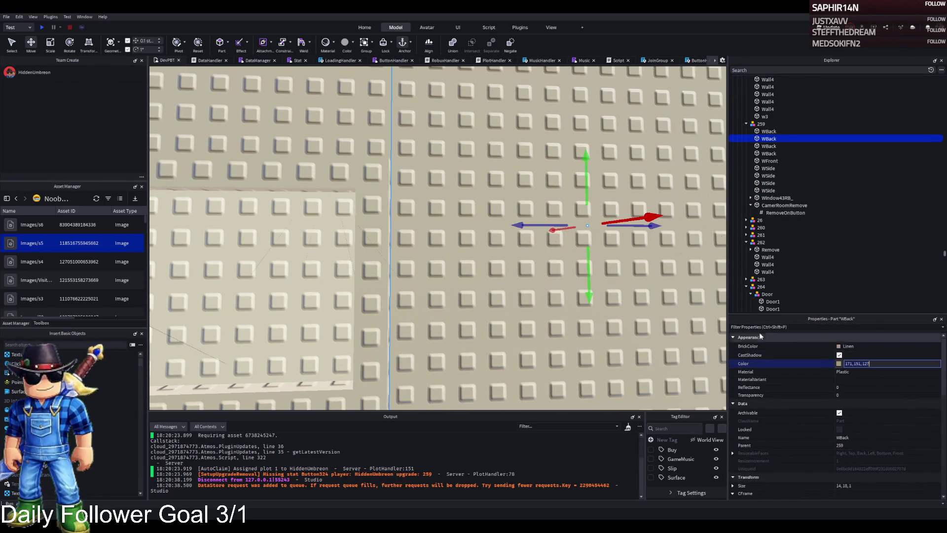
scroll(499, 283, down, 5)
scroll(499, 282, up, 5)
click(499, 282)
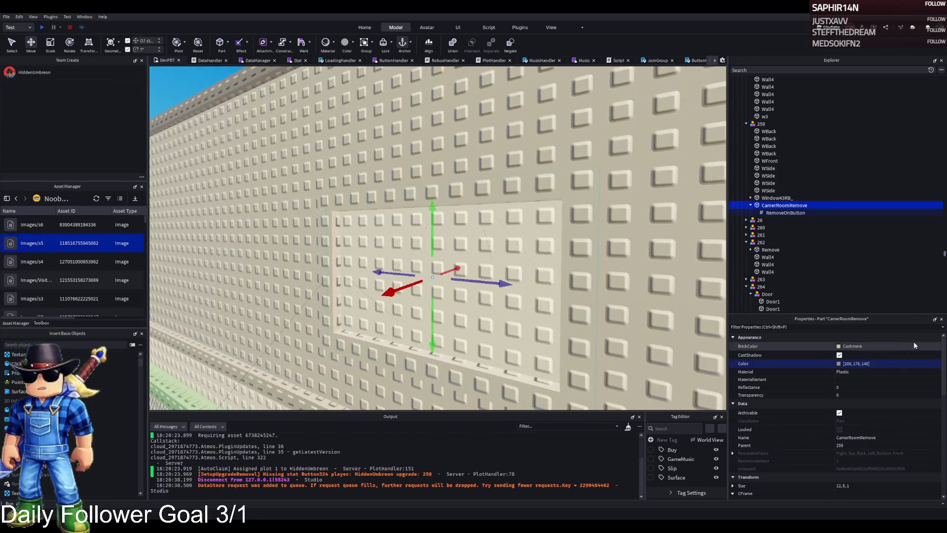
key(ctrl+v)
scroll(527, 200, down, 3)
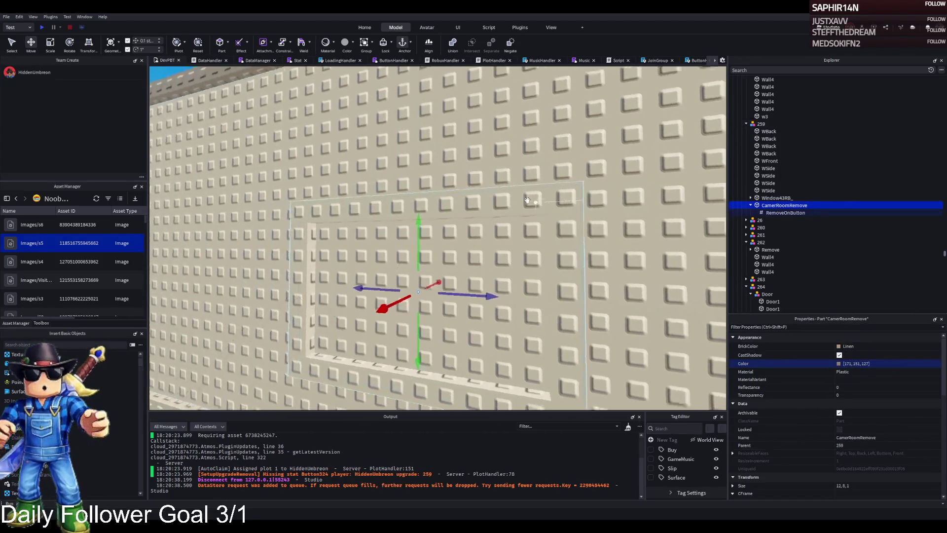
key(f)
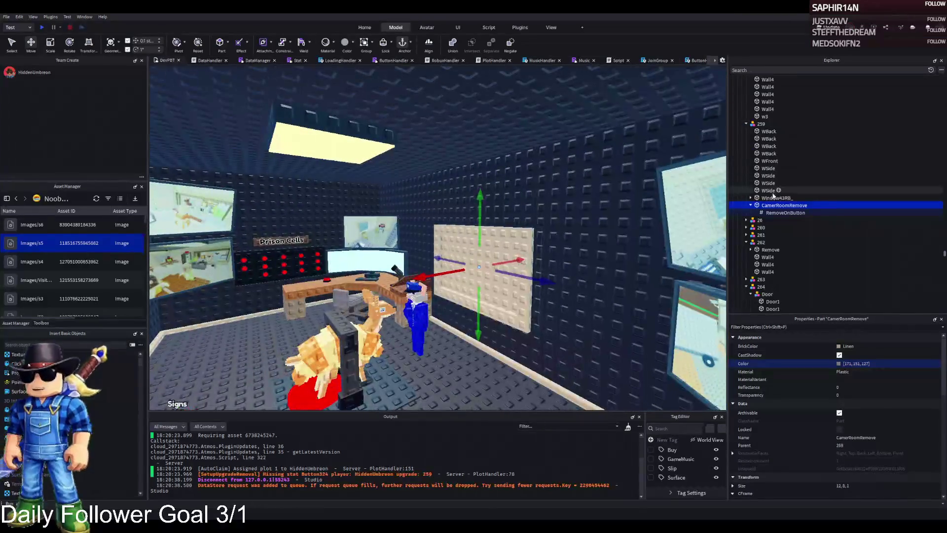
Collapse TemplatePlot and move it into ReplicatedStorage
key(Left)
key(Left)
key(Left)
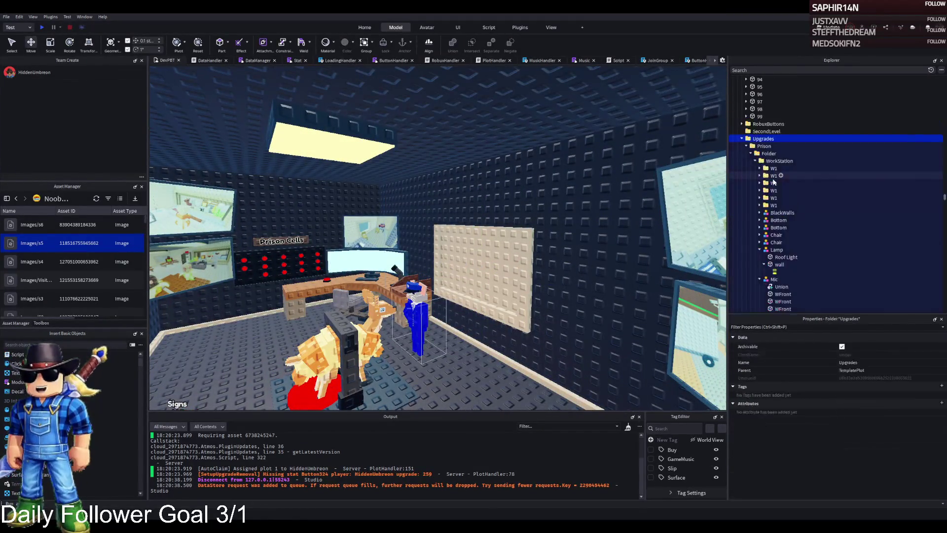
key(Left)
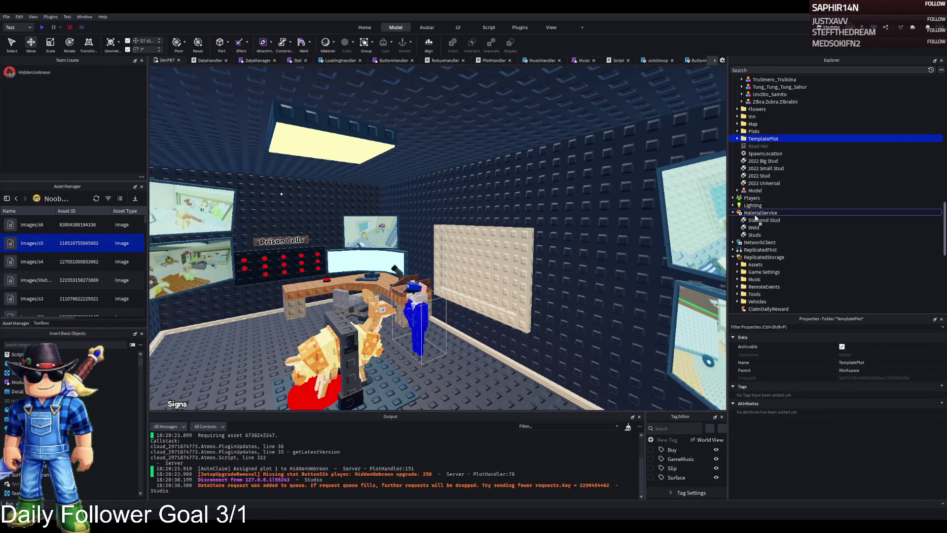
drag(753, 260, 753, 258)
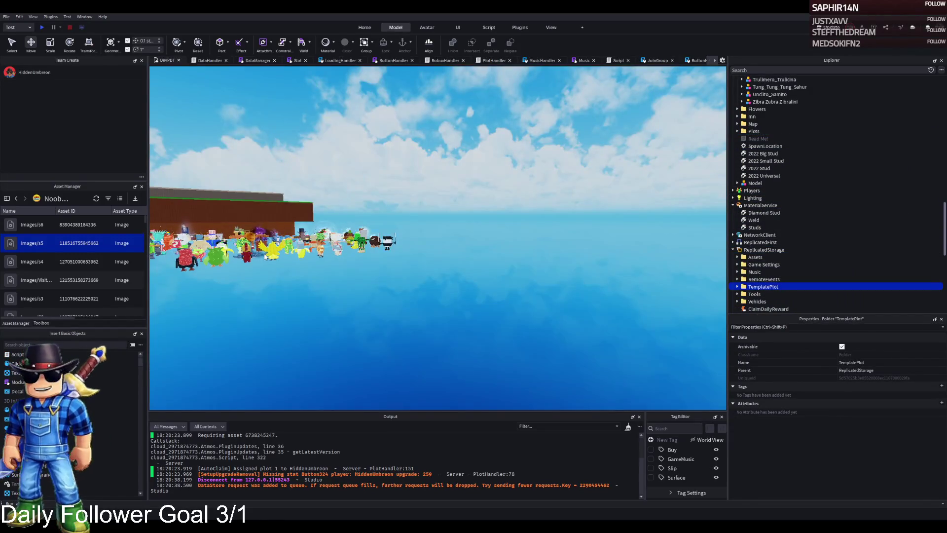
key(F5)
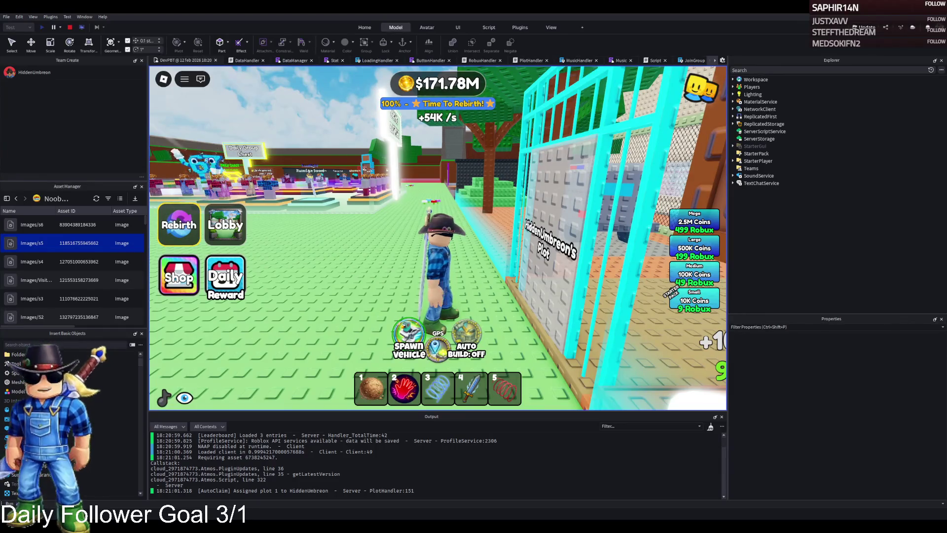
key(d)
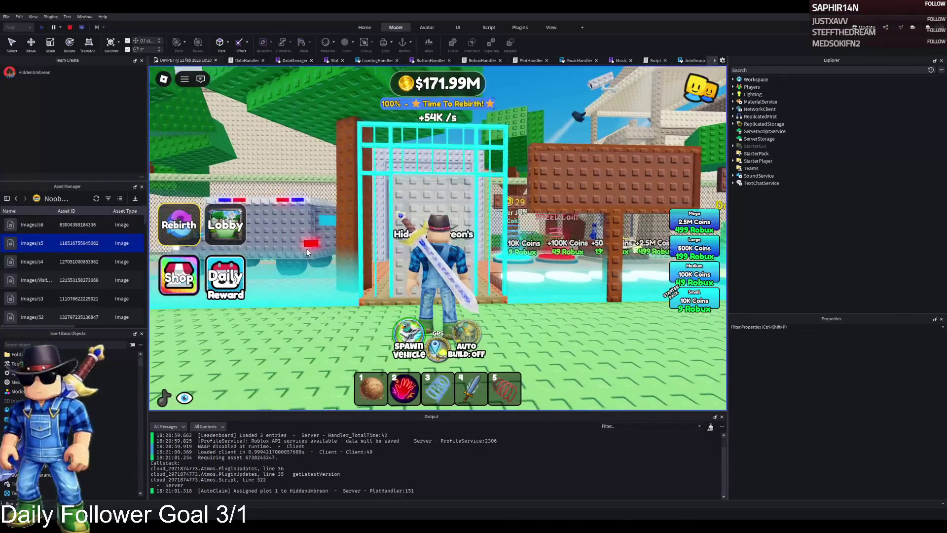
scroll(306, 248, up, 5)
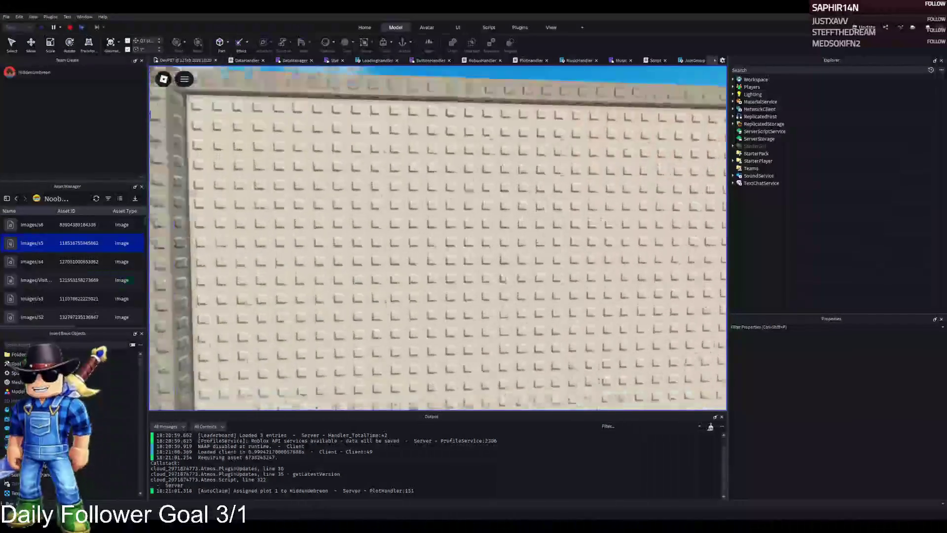
key(w)
key(w)
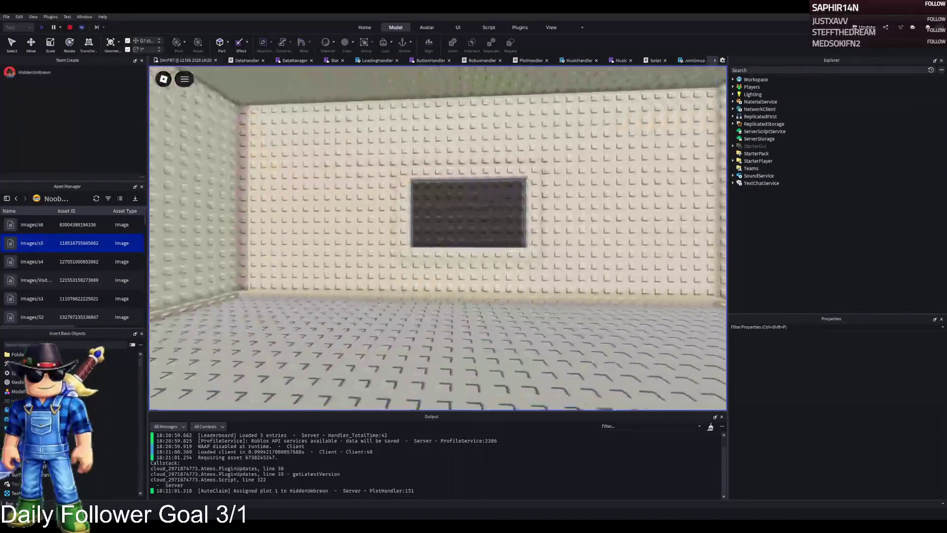
key(w)
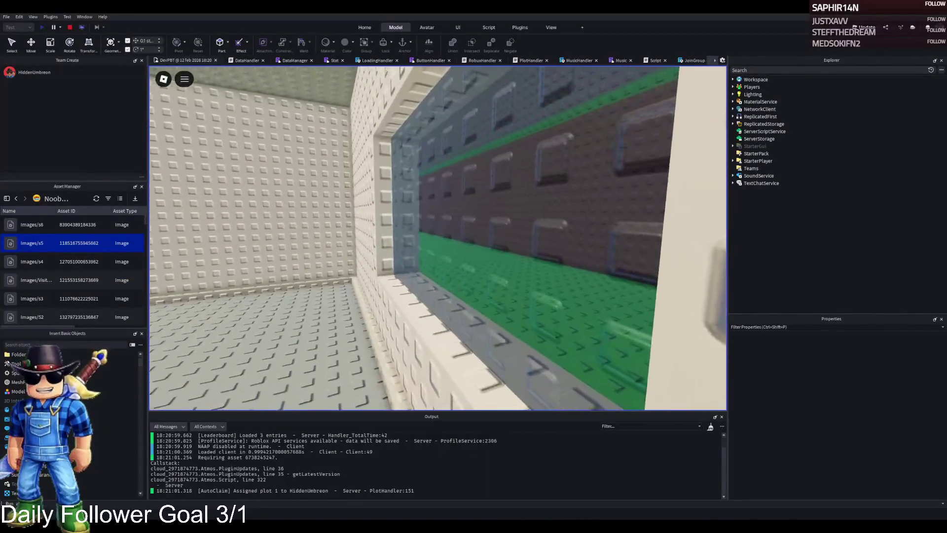
key(w)
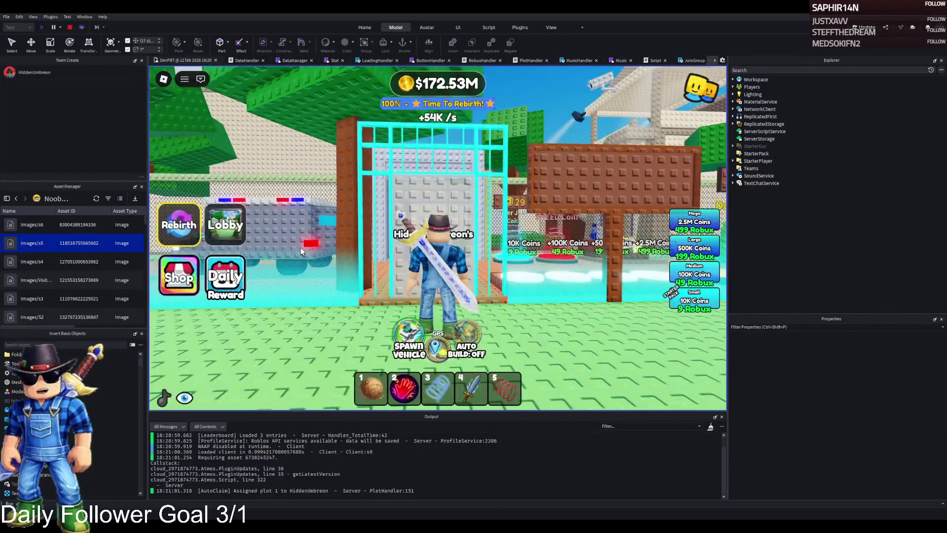
click(70, 28)
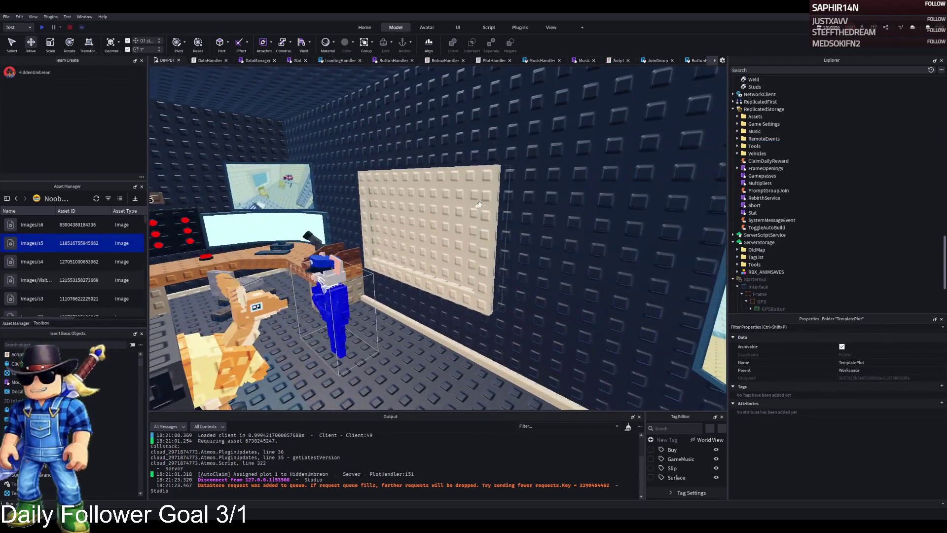
Give the Window pane 0.2 transparency and the colour 38, 44, 48
click(495, 203)
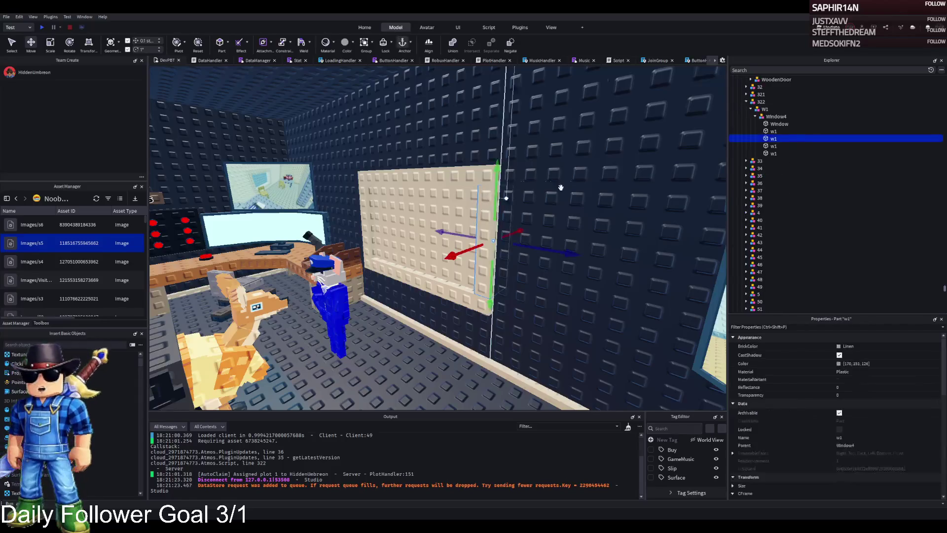
click(849, 395)
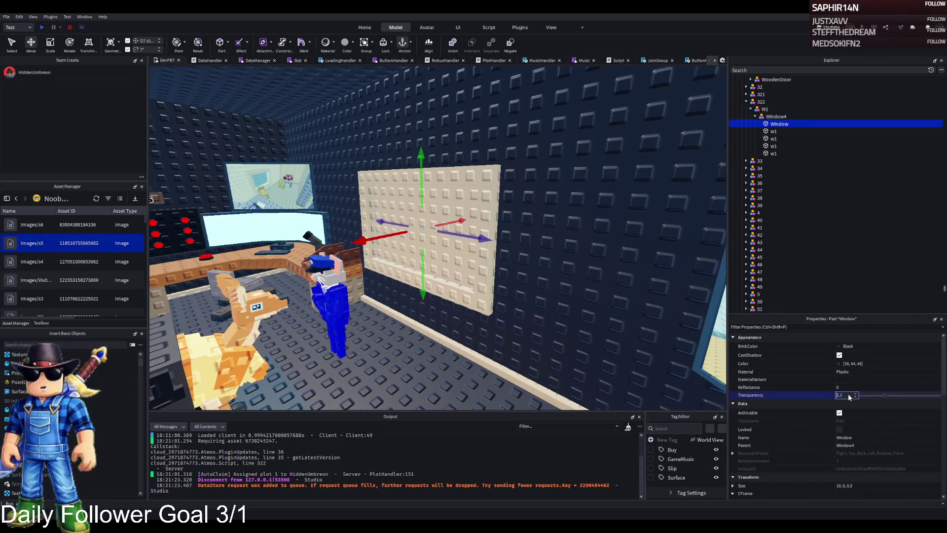
key(Return)
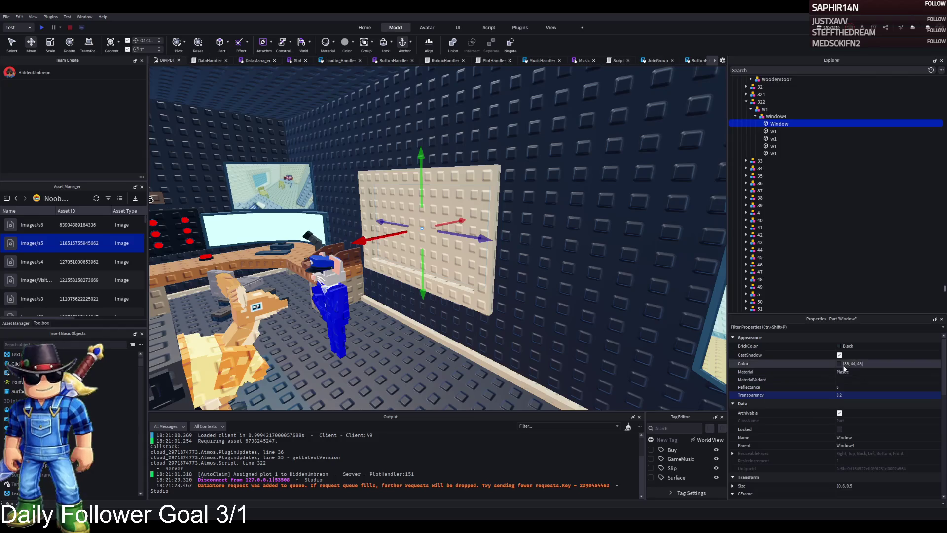
click(841, 345)
click(885, 363)
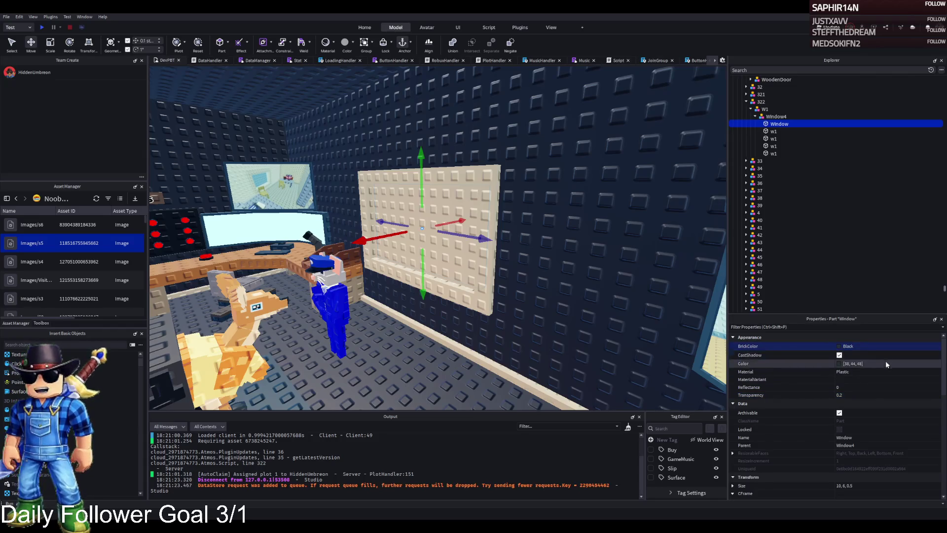
text(38, 44, 48)
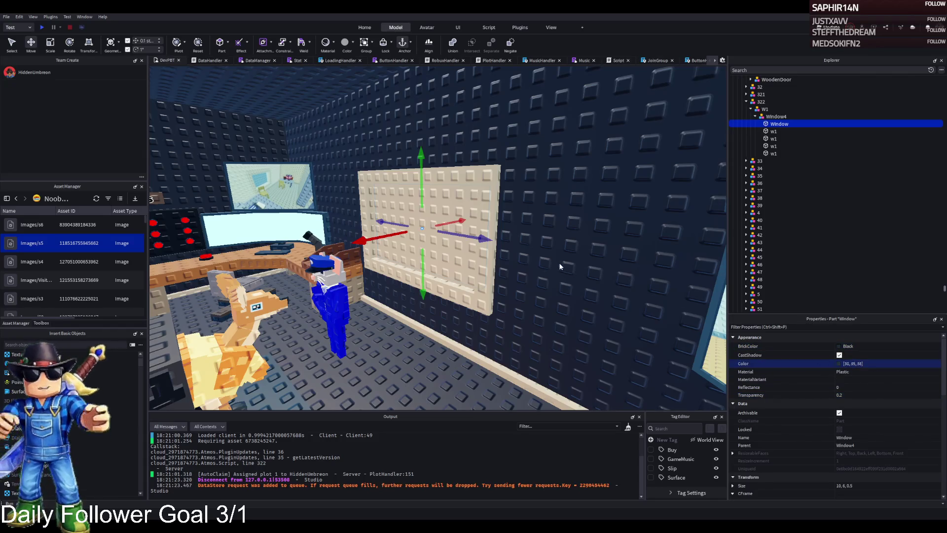
click(774, 117)
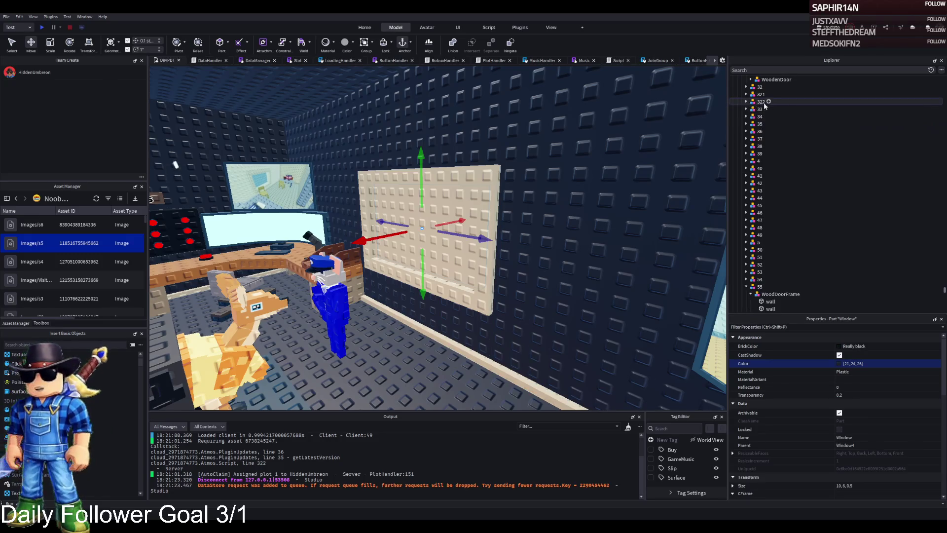
key(Left)
key(Left)
key(Left)
key(Left)
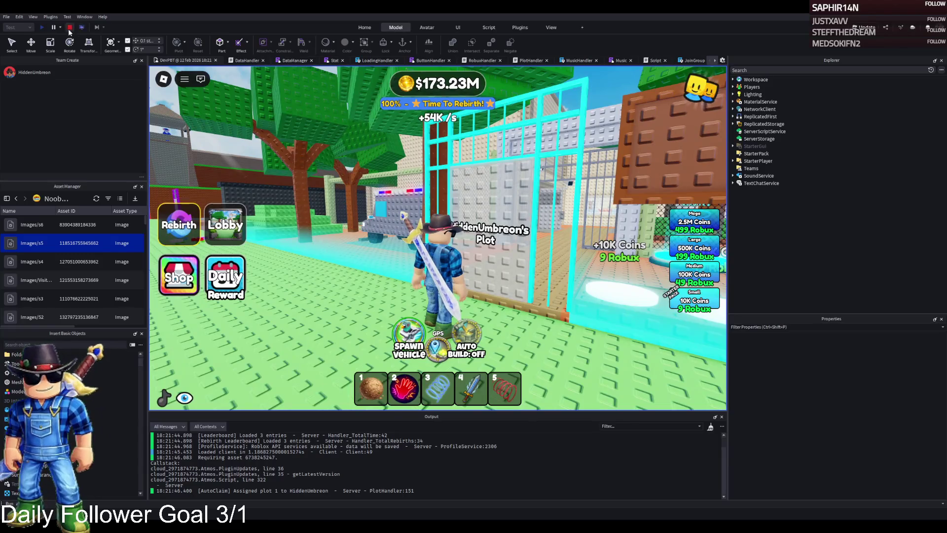
click(70, 29)
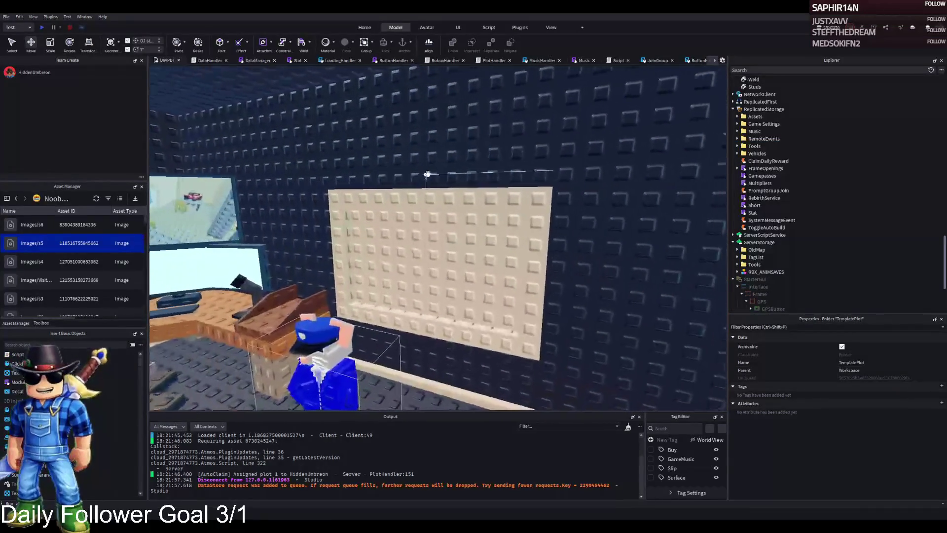
Colour the four w1 strips framing the Control Room window Linen
click(474, 198)
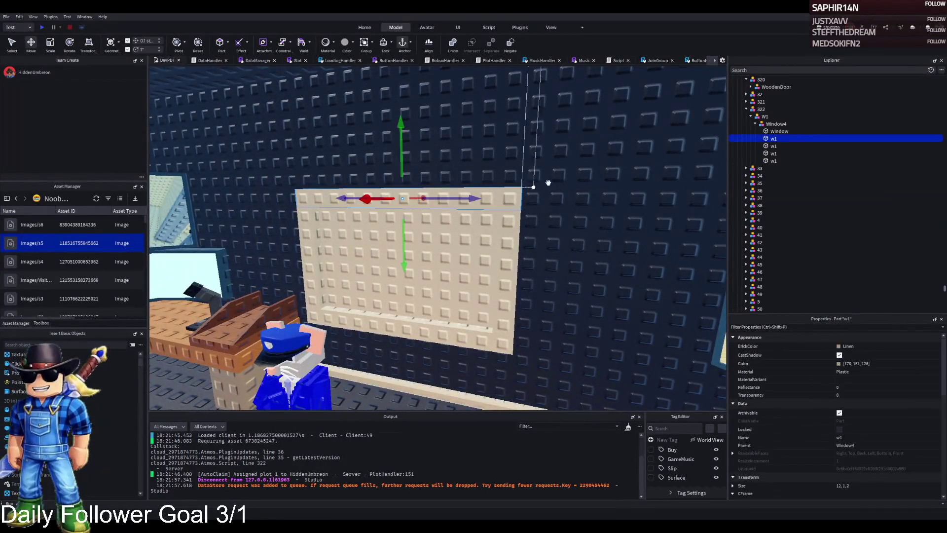
shift+click(773, 161)
click(841, 347)
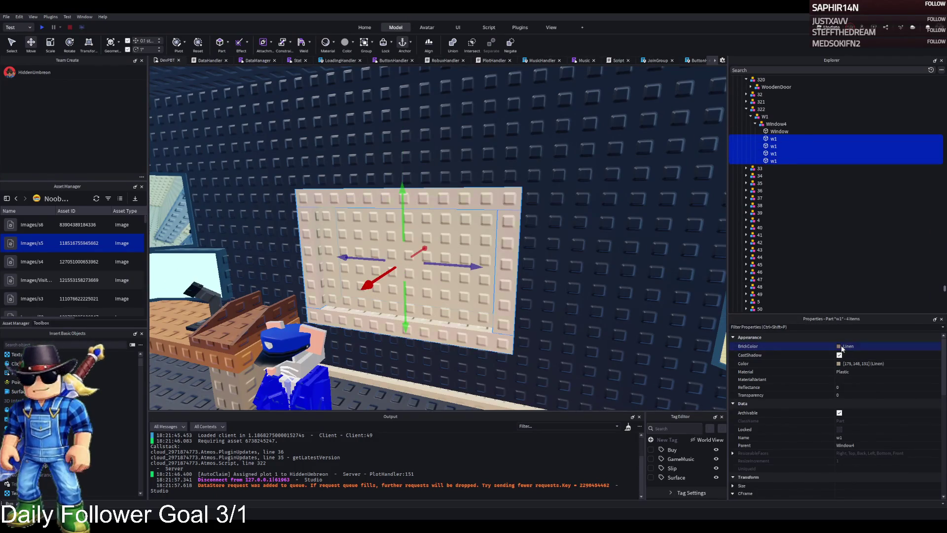
key(d)
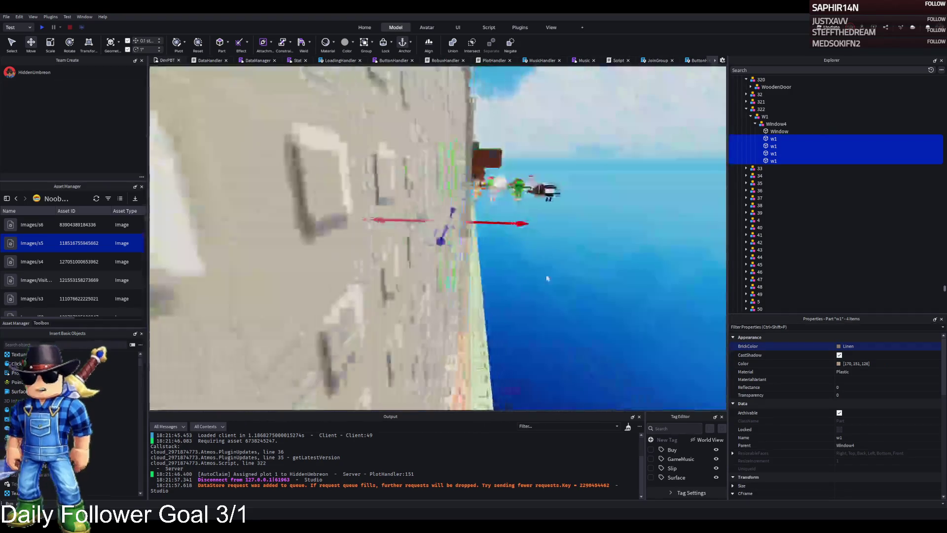
key(f)
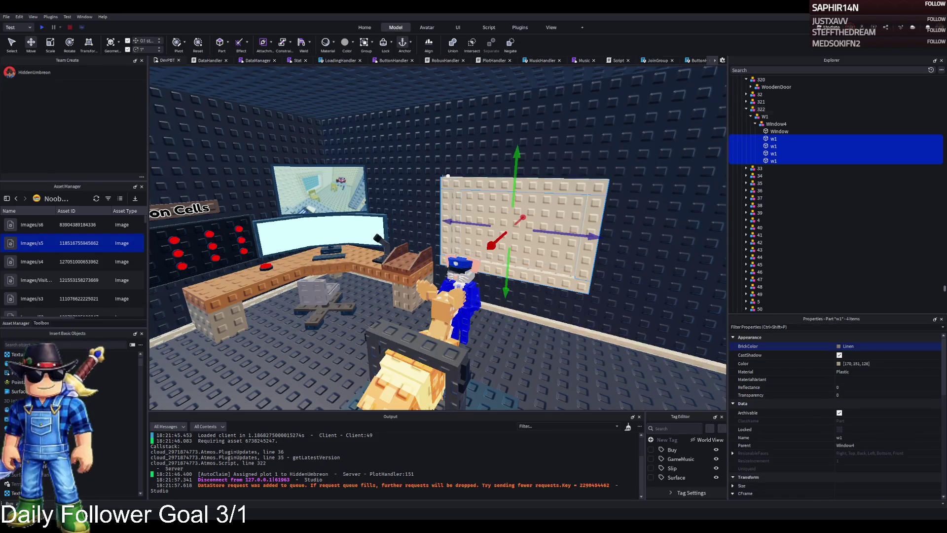
Duplicate buy pad 322 as pad 323 and place it beside the Wall pad
key(w)
key(a)
key(s)
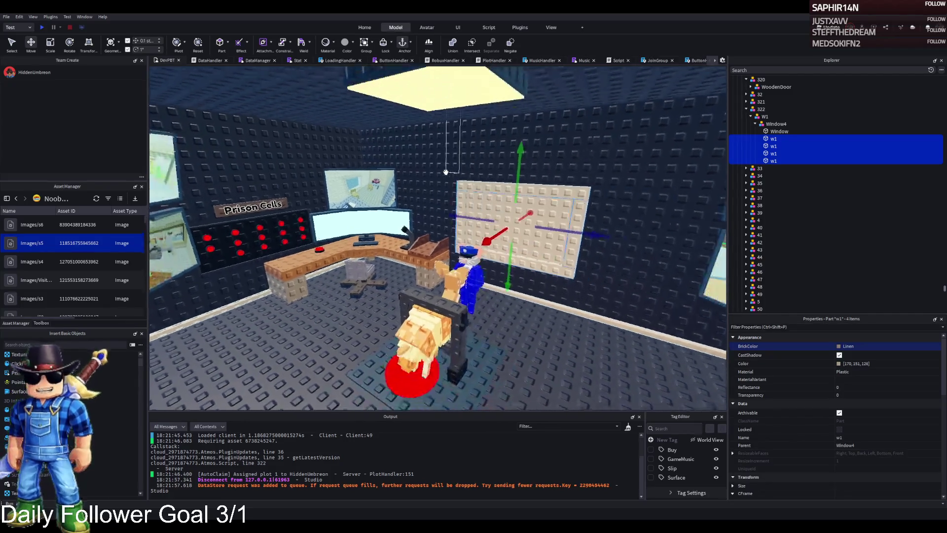
key(s)
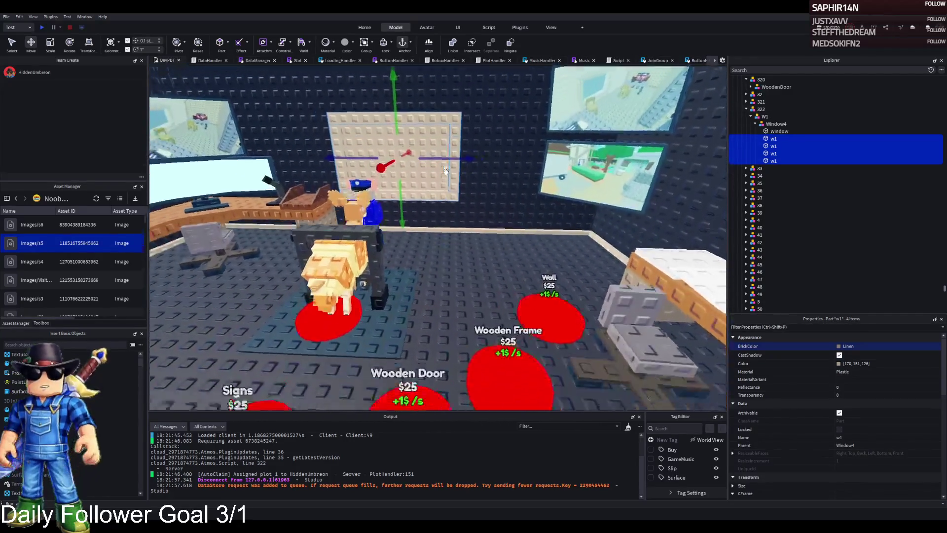
key(f)
key(s)
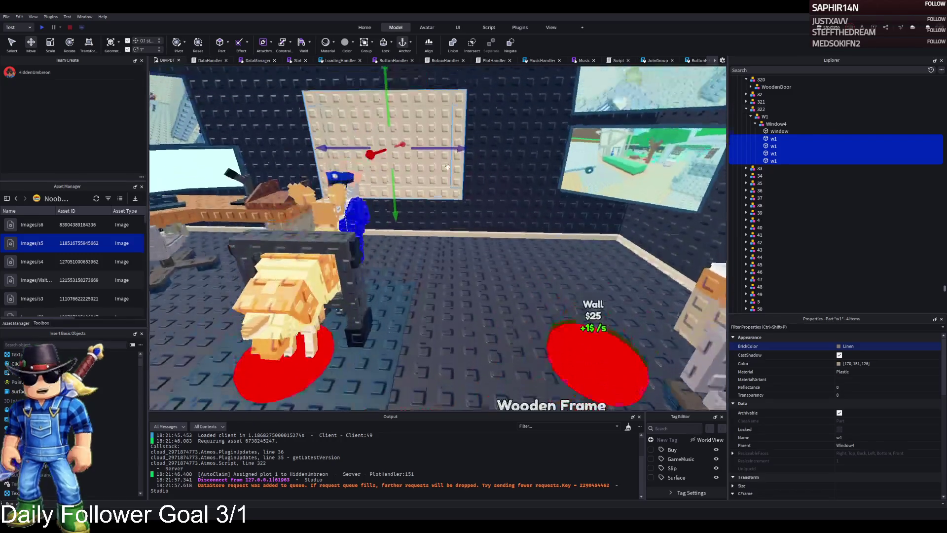
key(w)
key(a)
key(s)
key(d)
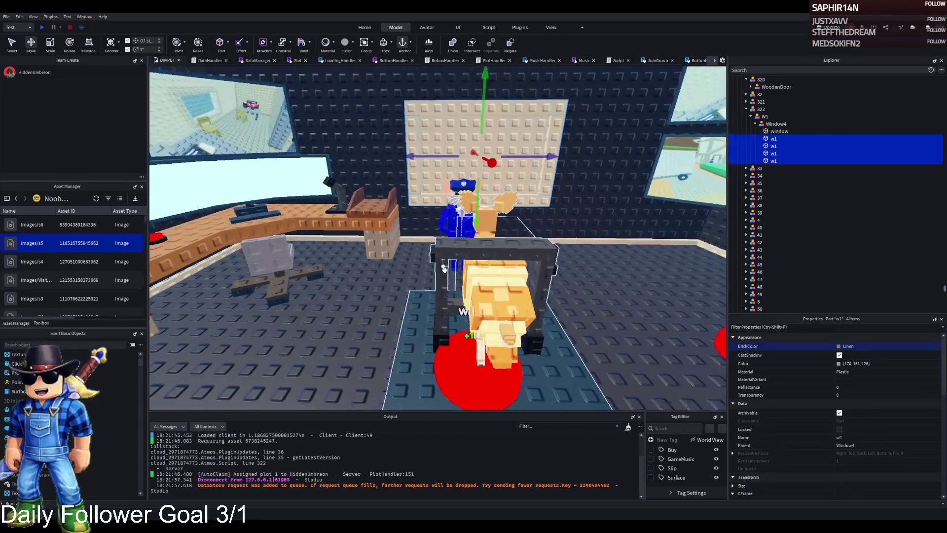
click(410, 342)
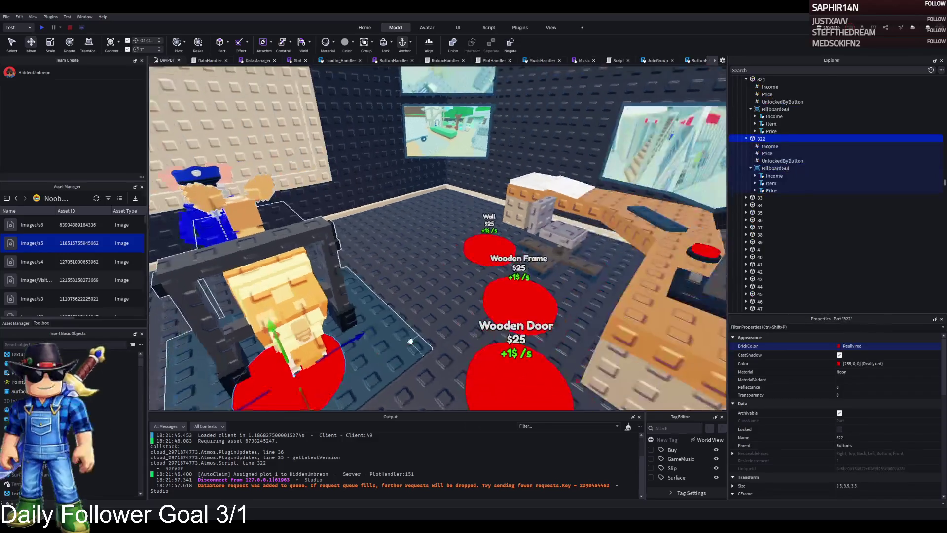
key(w)
key(d)
key(ctrl+d)
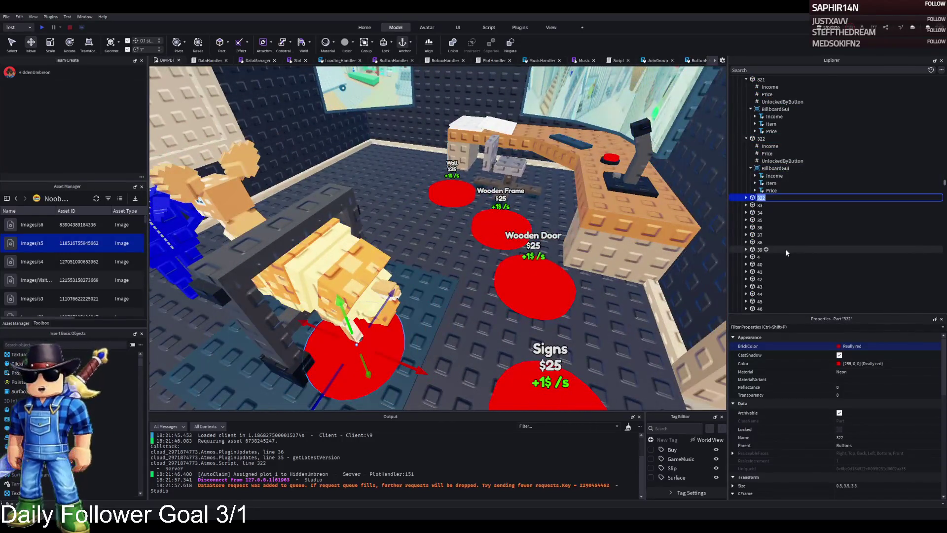
key(F2)
text(323)
key(Return)
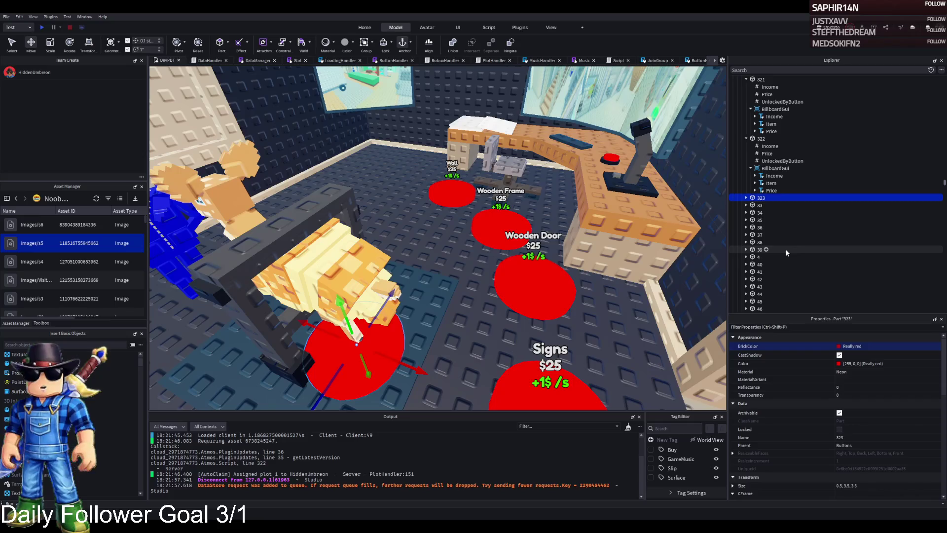
mouse_move(383, 306)
mouse_down()
mouse_move(429, 232)
mouse_move(468, 246)
mouse_move(481, 232)
mouse_move(393, 172)
mouse_move(394, 232)
mouse_move(349, 227)
mouse_up()
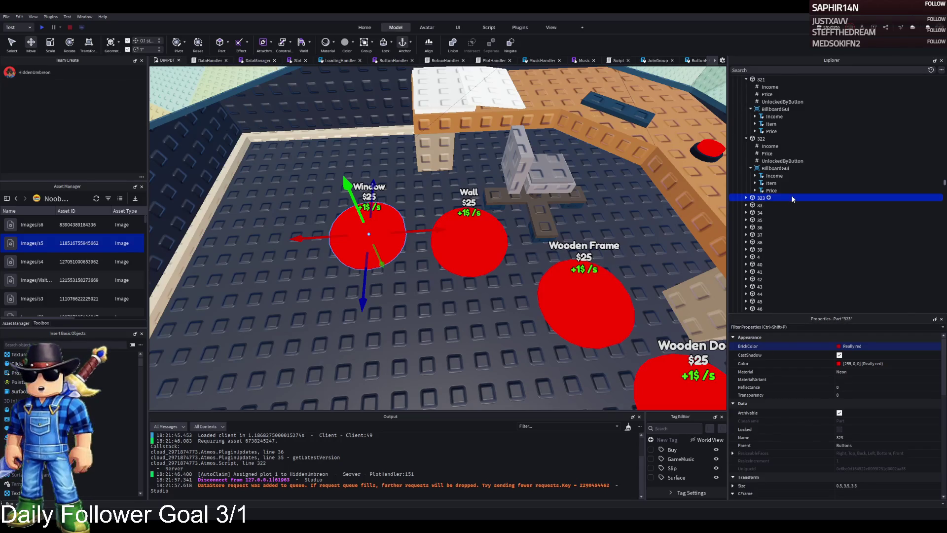
Adjust pad 323's UnlockedByButton value, comparing it with pad 322's
double_click(791, 197)
click(773, 227)
click(772, 220)
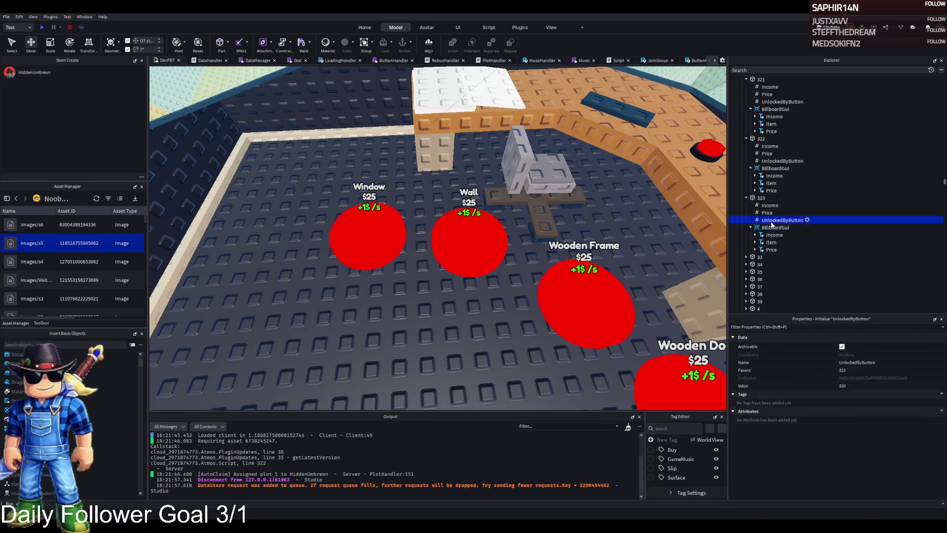
click(857, 385)
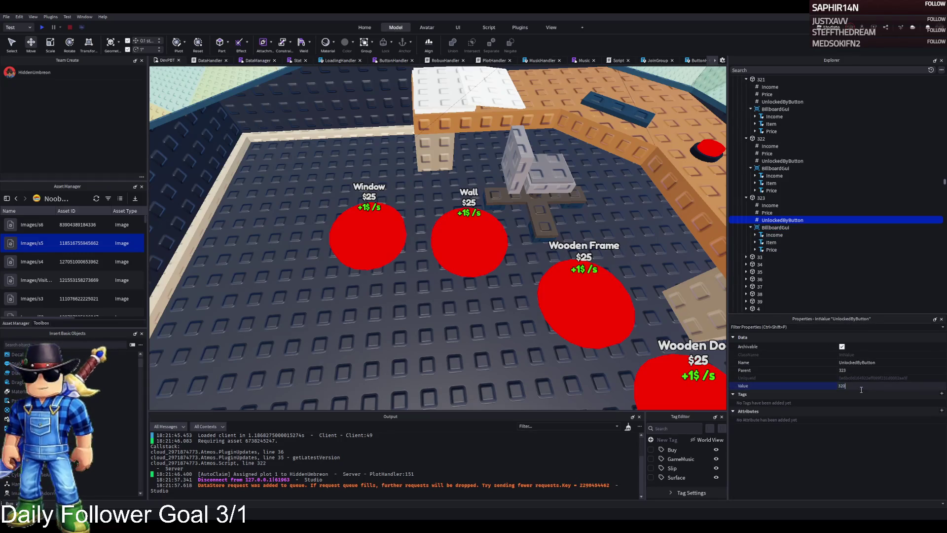
key(BackSpace)
text(2)
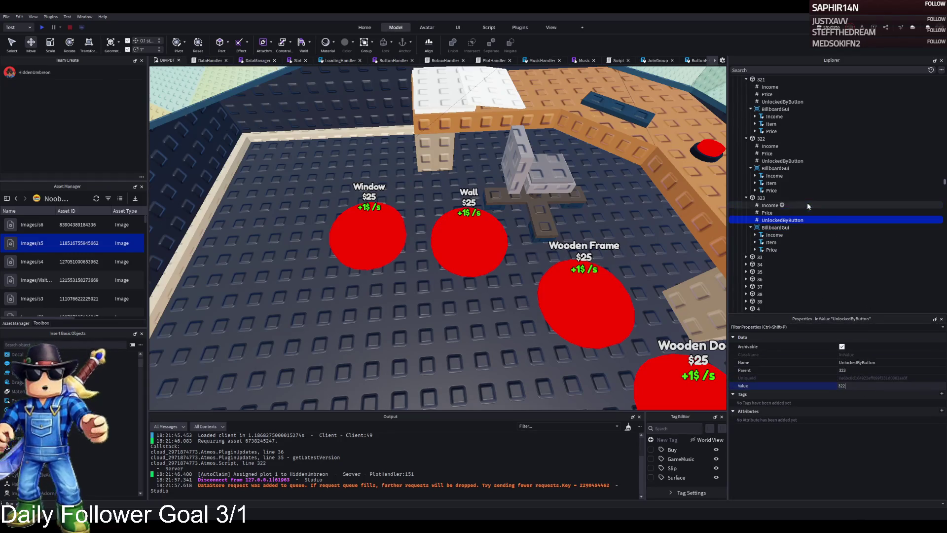
click(782, 161)
click(868, 386)
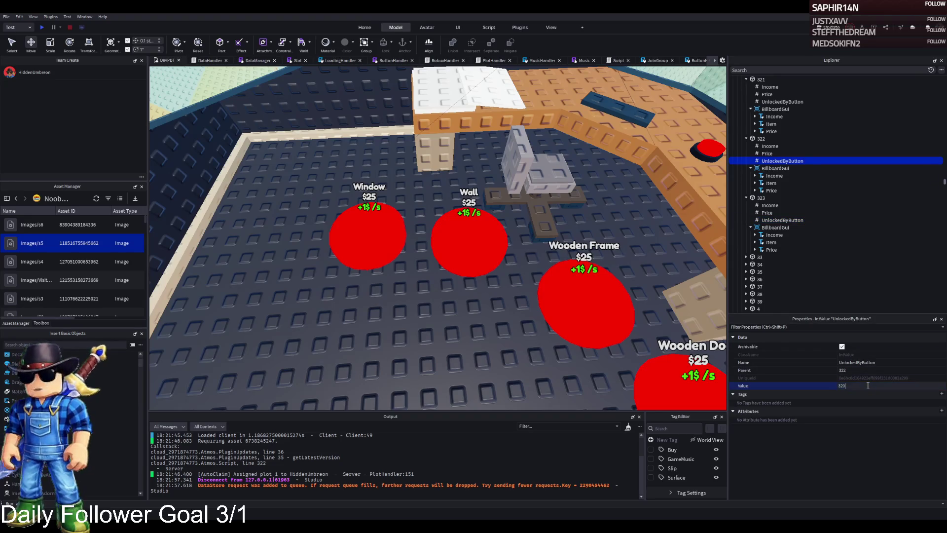
click(762, 198)
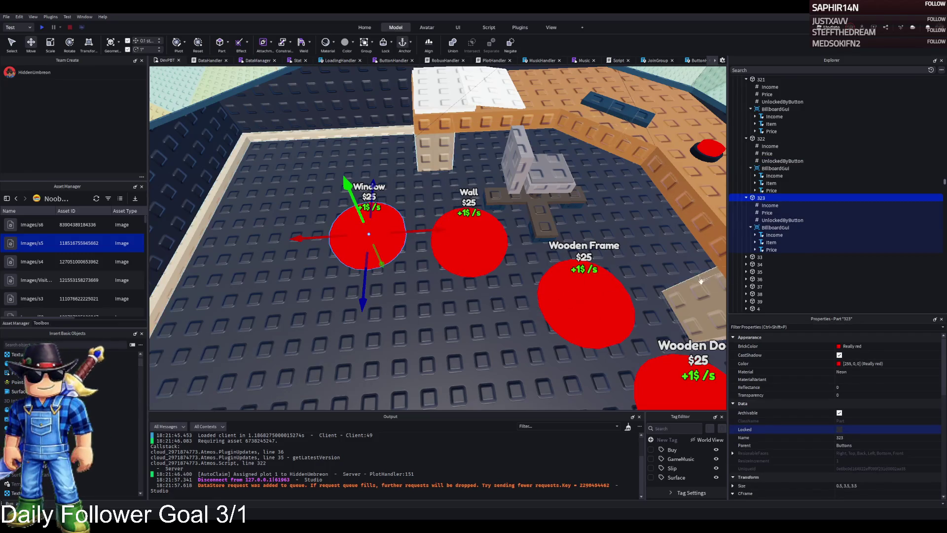
Change pad 323's billboard label text from Window to Inner Wall
click(778, 242)
scroll(873, 456, down, 10)
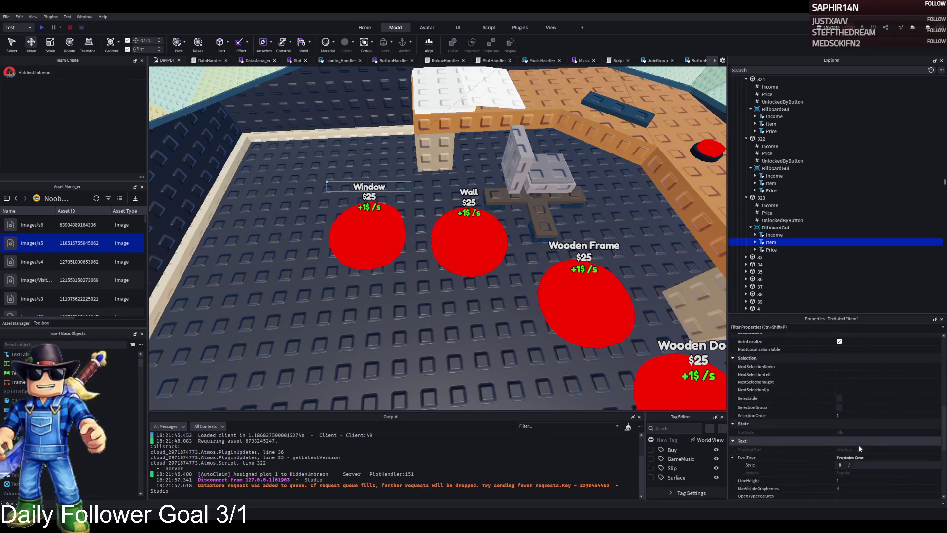
scroll(862, 446, down, 3)
click(872, 391)
text(Inner Wall)
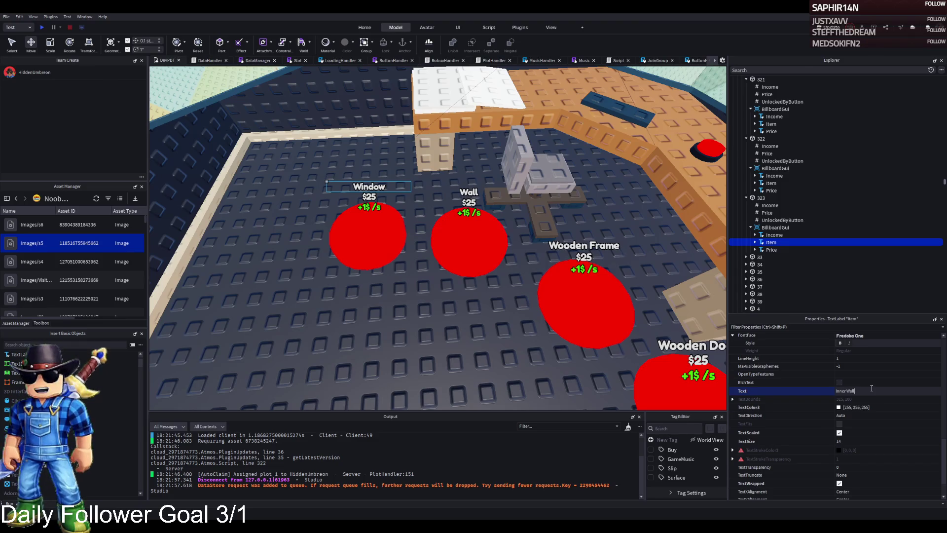
key(Return)
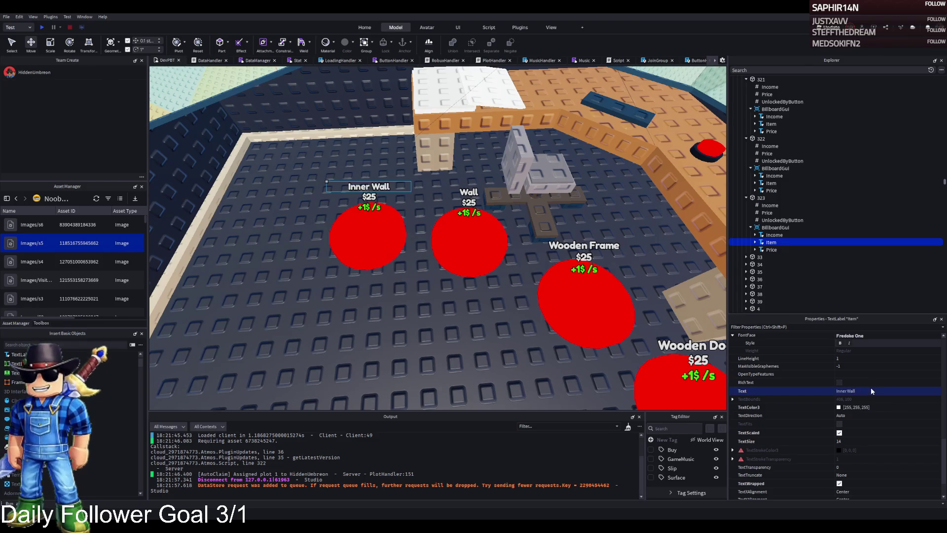
Settle the Inner Wall pad next to the Wall pad and check its Price value
drag(380, 235, 409, 241)
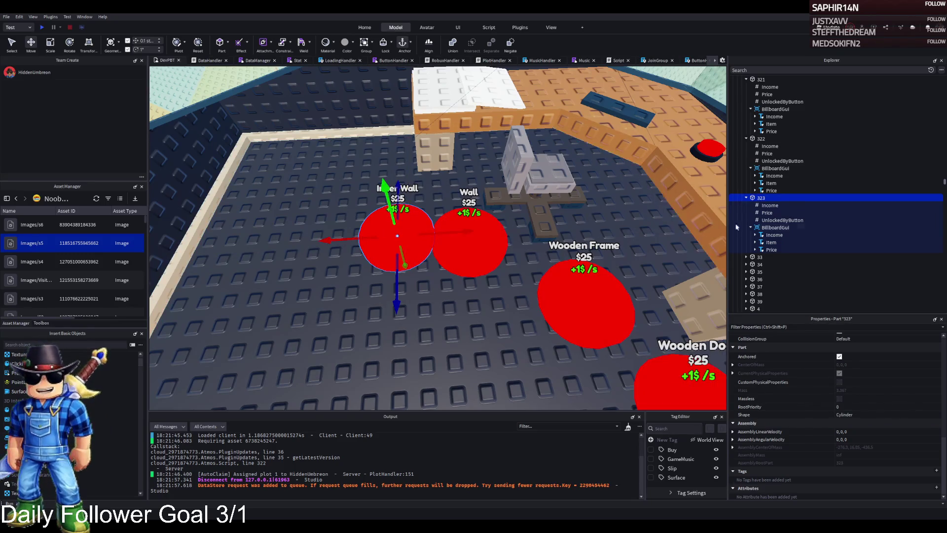
click(773, 221)
click(761, 198)
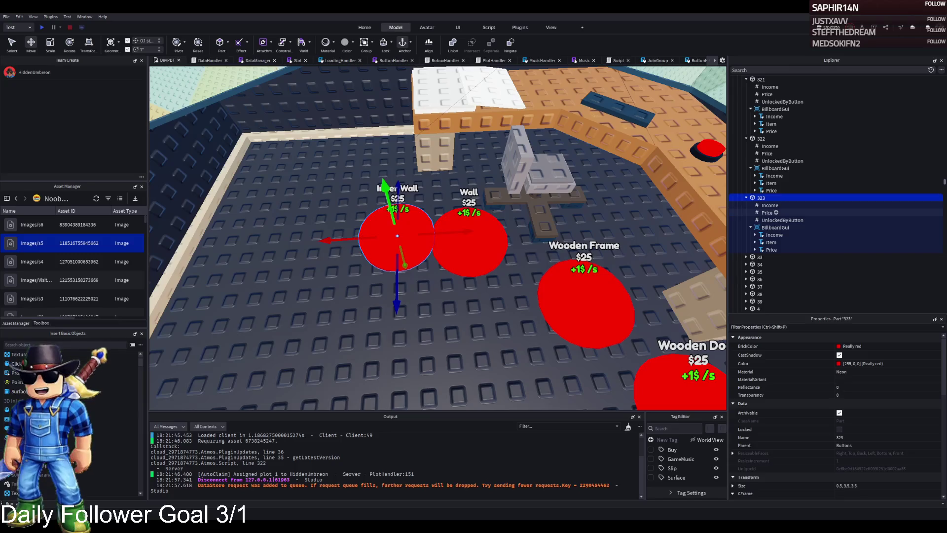
click(767, 213)
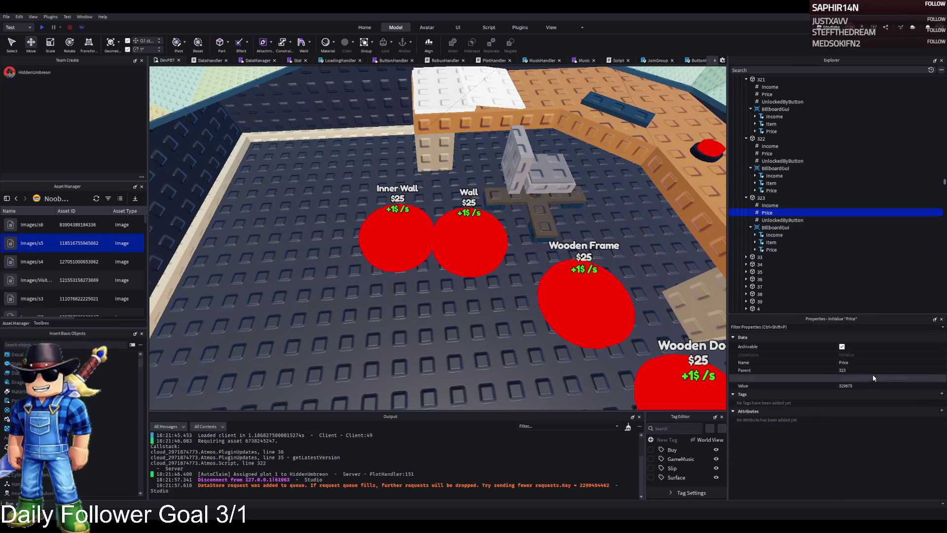
click(760, 197)
Nudge pad 323 on the floor, then duplicate it as pad 324 and place it
key(f)
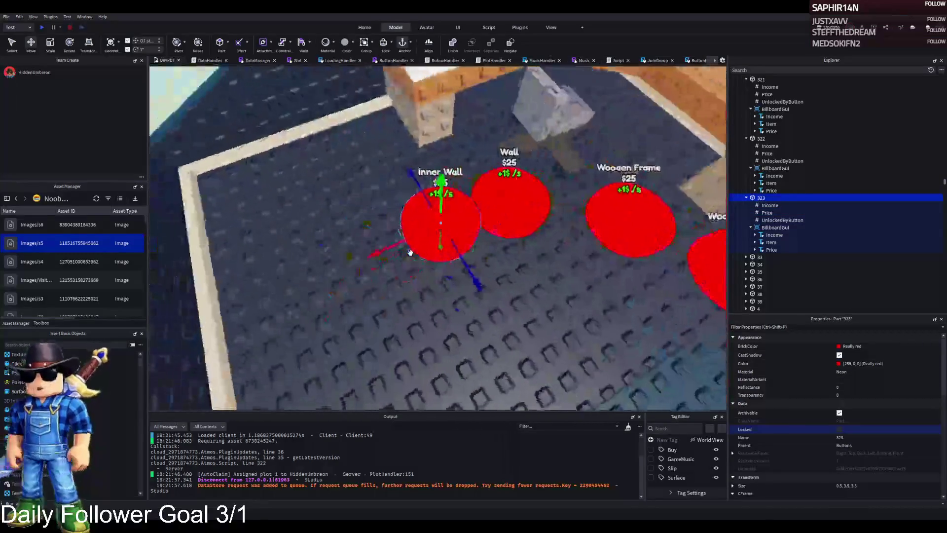
mouse_move(446, 212)
mouse_down()
mouse_move(443, 203)
mouse_move(454, 212)
mouse_up()
scroll(454, 211, down, 3)
key(ctrl+d)
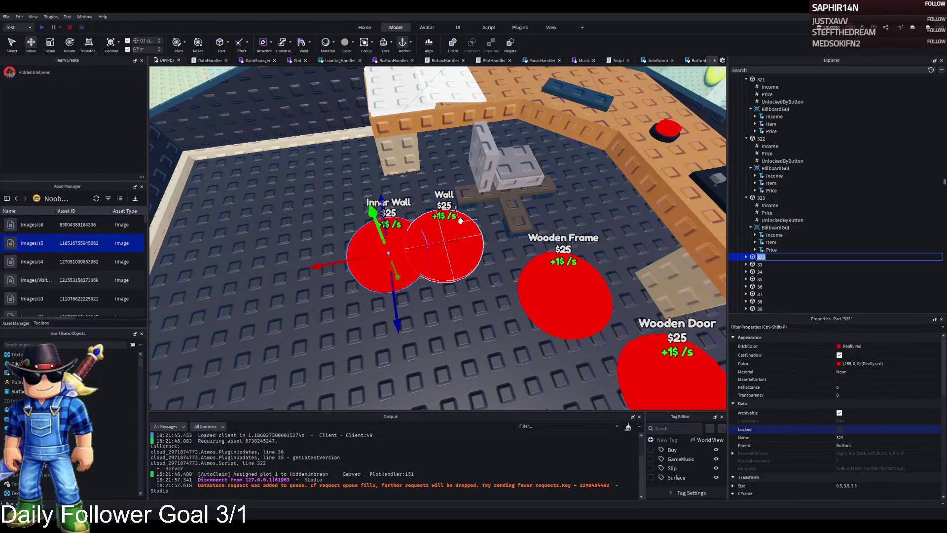
text(324)
key(Return)
scroll(426, 235, up, 3)
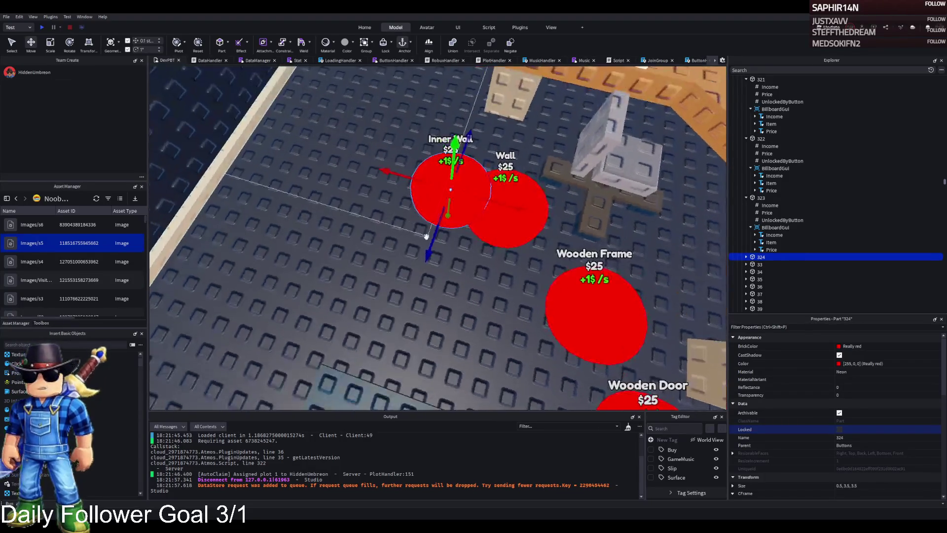
mouse_move(426, 236)
mouse_down()
mouse_move(447, 231)
mouse_move(397, 334)
mouse_move(393, 393)
mouse_move(331, 272)
mouse_move(272, 267)
mouse_move(291, 257)
mouse_up()
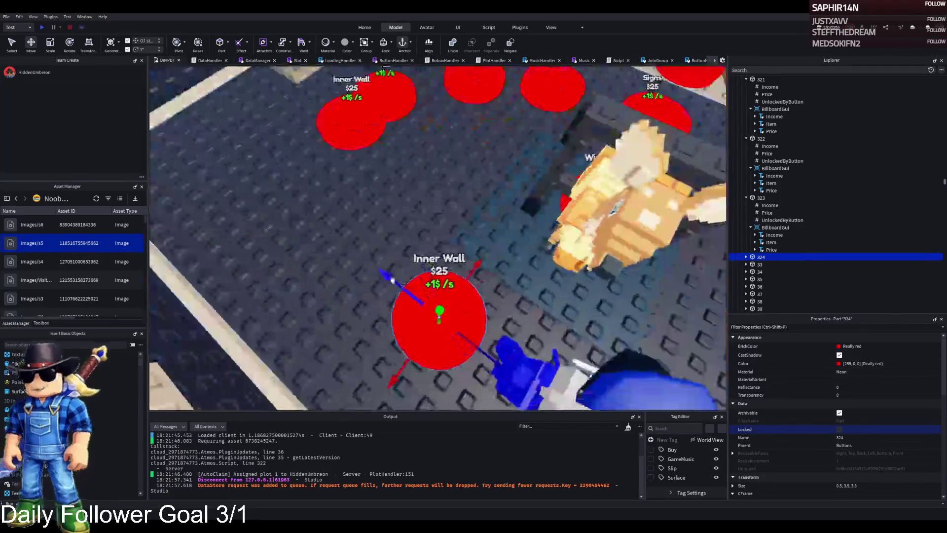
Create pads 325 and 326, moving 325 to an open floor spot
key(ctrl+d)
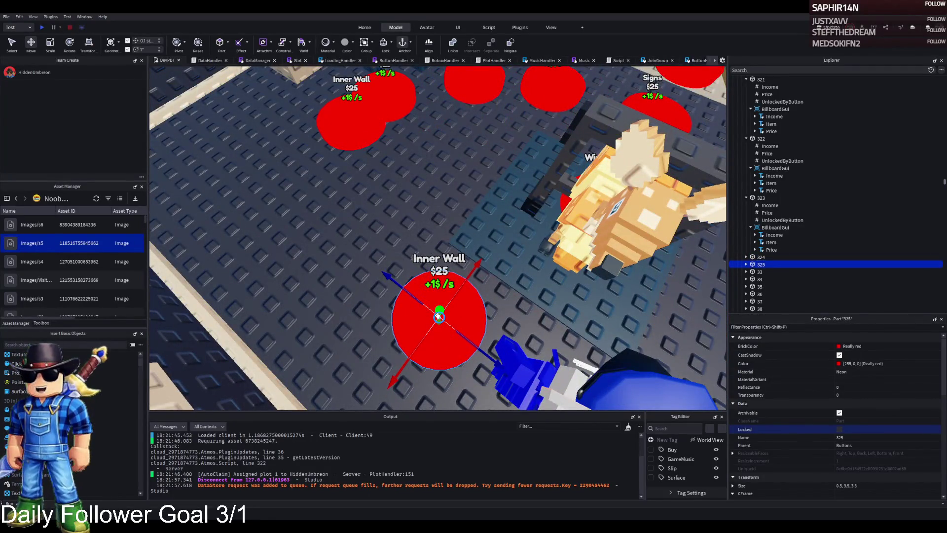
scroll(438, 316, down, 3)
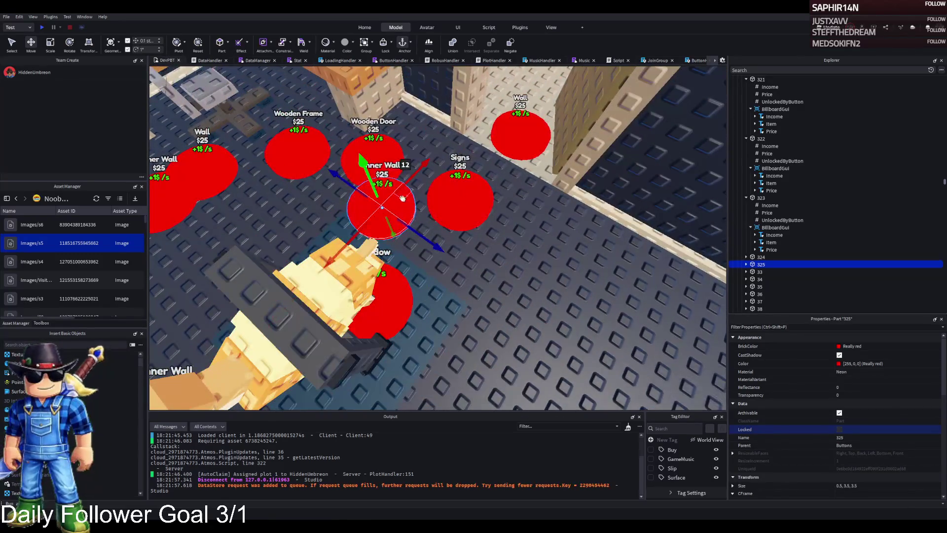
mouse_move(402, 198)
mouse_down()
mouse_move(444, 244)
mouse_move(537, 232)
mouse_move(521, 239)
mouse_up()
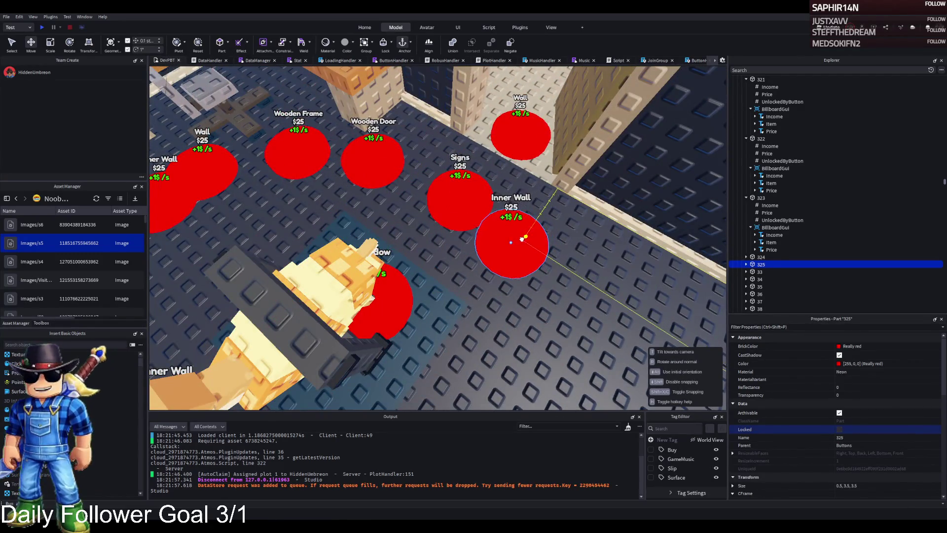
key(f)
scroll(415, 212, down, 5)
mouse_move(453, 213)
mouse_down()
mouse_move(398, 216)
mouse_move(514, 226)
mouse_move(557, 319)
mouse_up()
key(d)
key(ctrl+d)
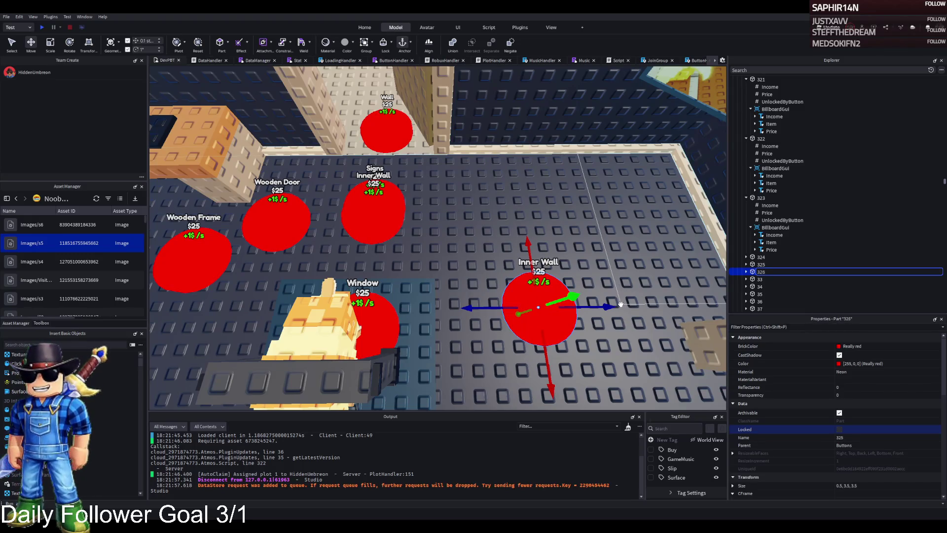
key(Return)
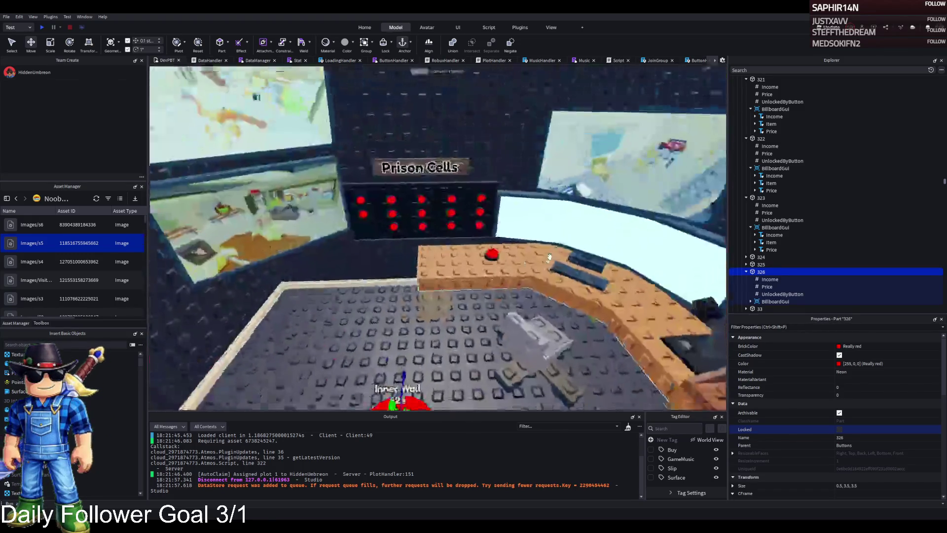
Duplicate the Inner Wall pad once more as 327 and place it near the desk
scroll(453, 310, up, 5)
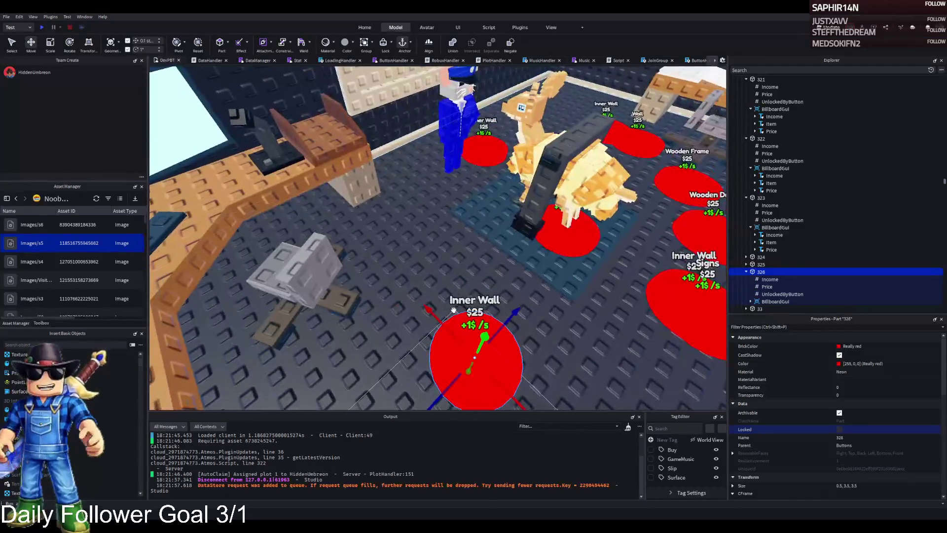
key(ctrl+d)
mouse_move(453, 310)
mouse_down()
mouse_move(407, 274)
mouse_move(436, 224)
mouse_up()
key(F2)
text(327)
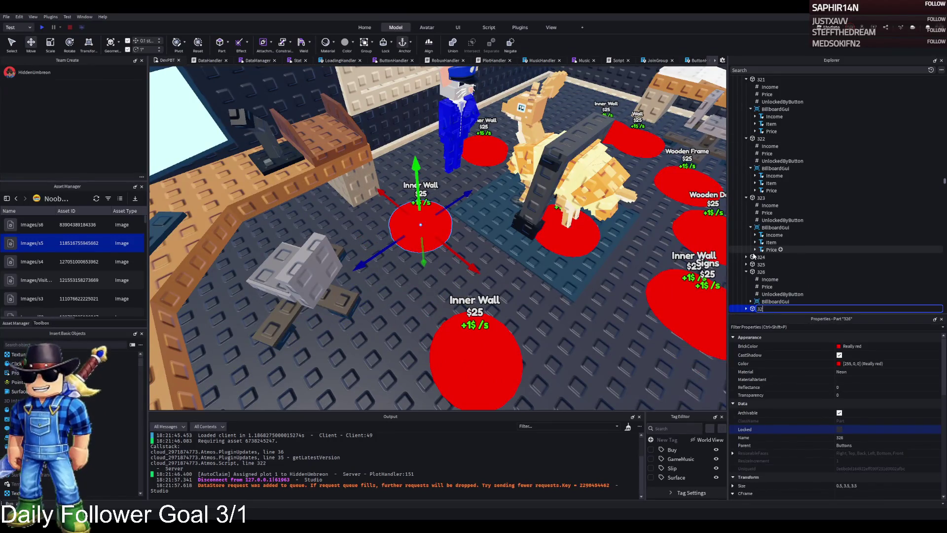
key(Return)
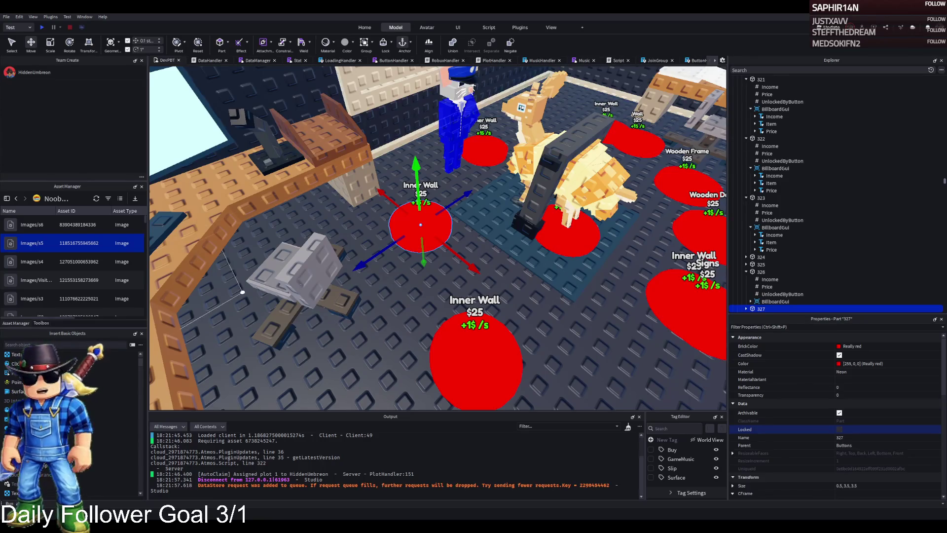
scroll(776, 254, down, 2)
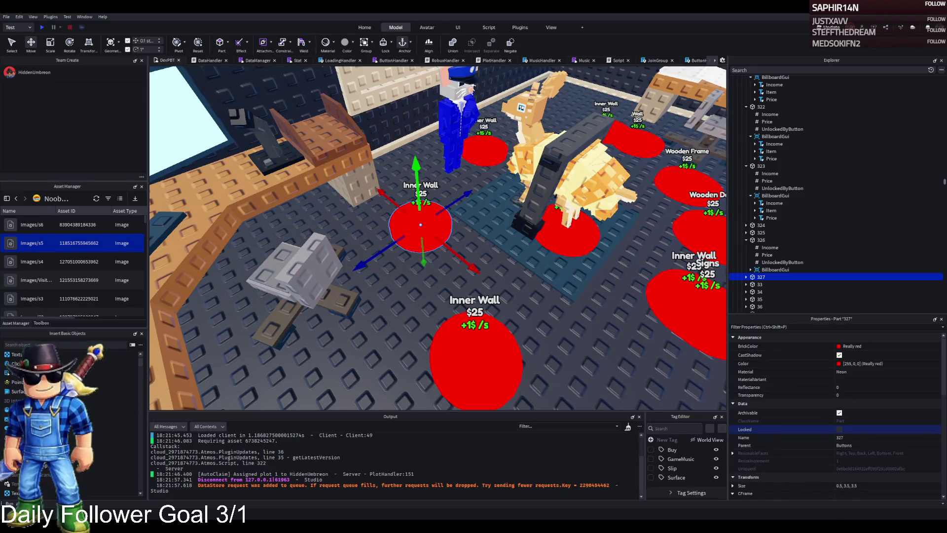
Set pad 327's Price value to 336302
double_click(759, 277)
scroll(759, 277, down, 1)
click(760, 277)
click(873, 385)
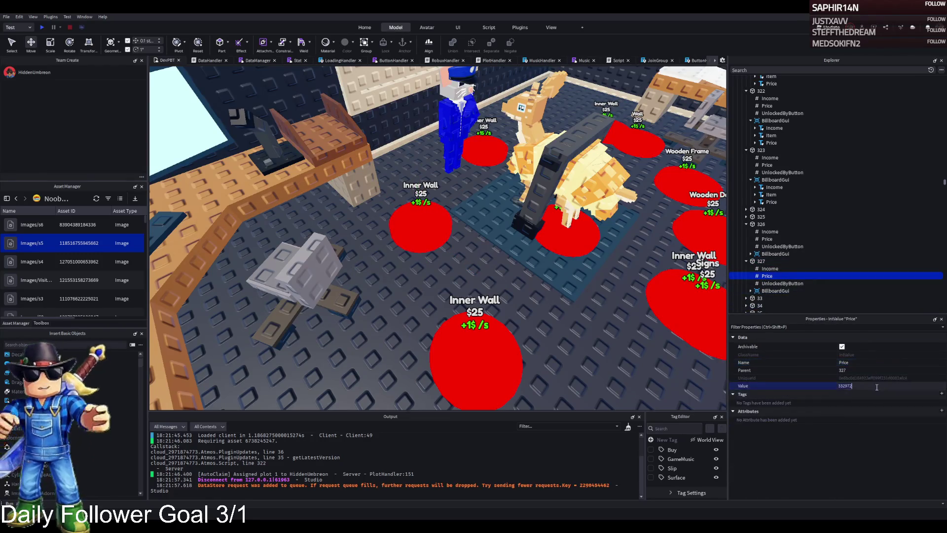
key(Return)
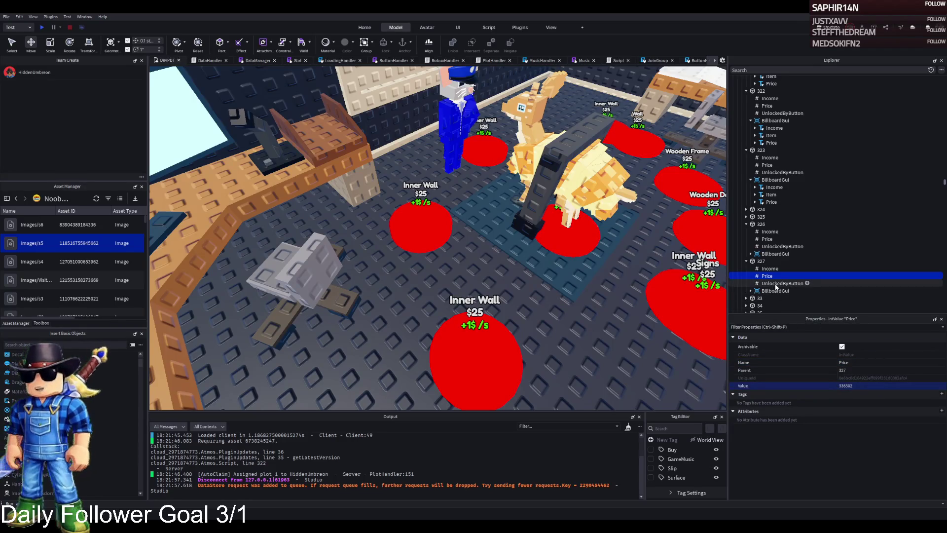
Change pad 327's BillboardGui Item label text to Inner Ceiling
double_click(776, 290)
scroll(774, 301, down, 1)
click(779, 276)
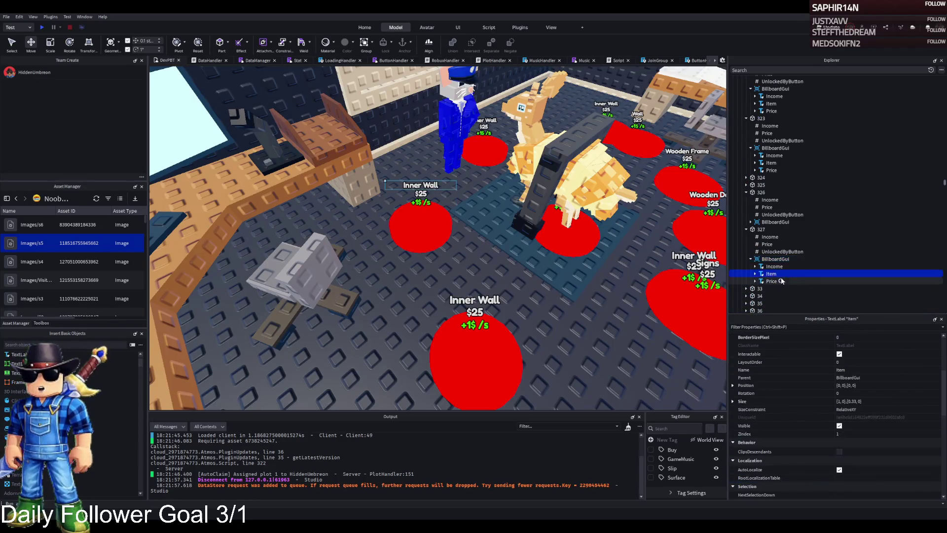
scroll(890, 434, down, 10)
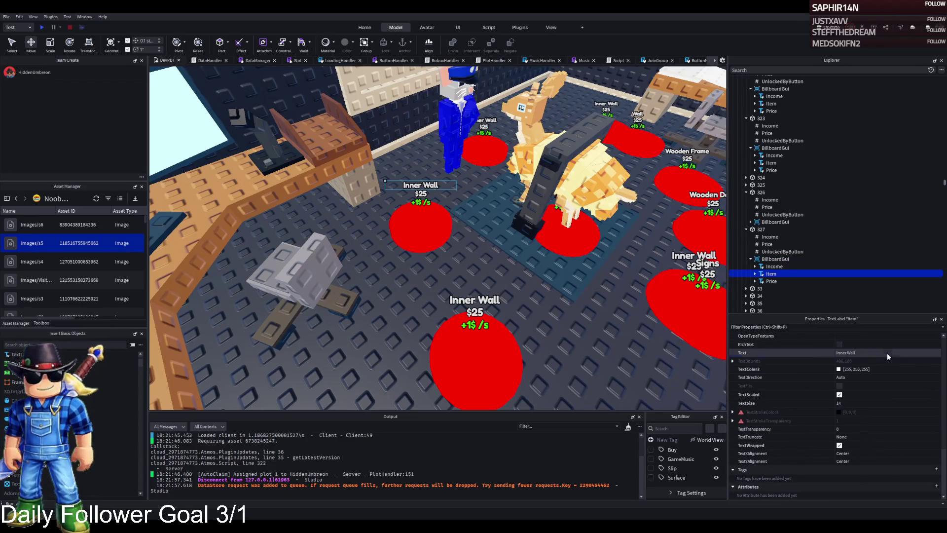
click(887, 353)
key(BackSpace)
key(BackSpace)
key(BackSpace)
text(R)
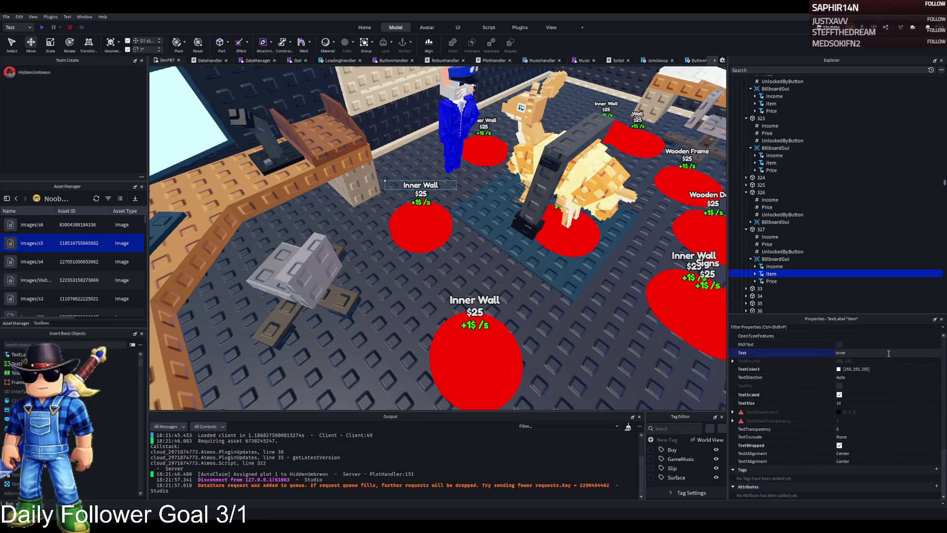
text(Ceiling)
key(Return)
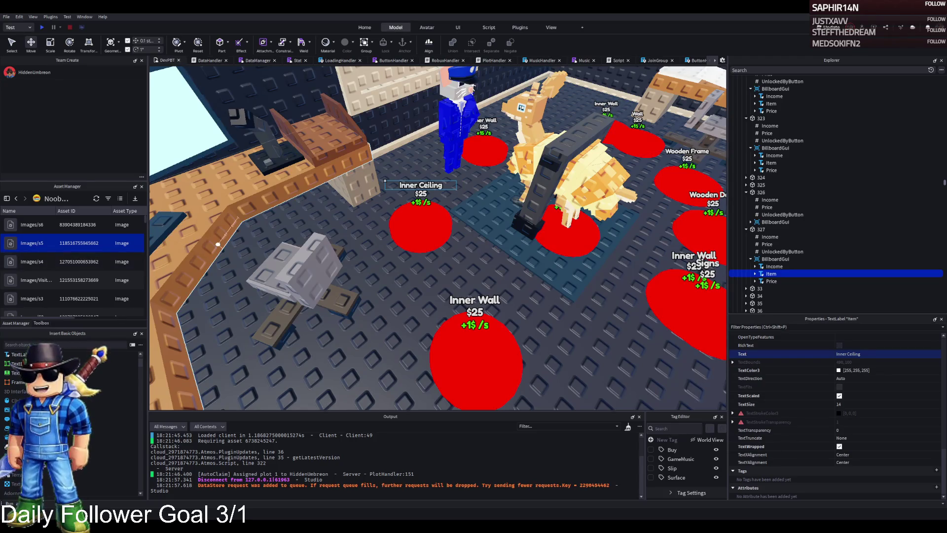
Find the BlackWalls model in Explorer and move it under upgrade model 322
key(f)
click(408, 270)
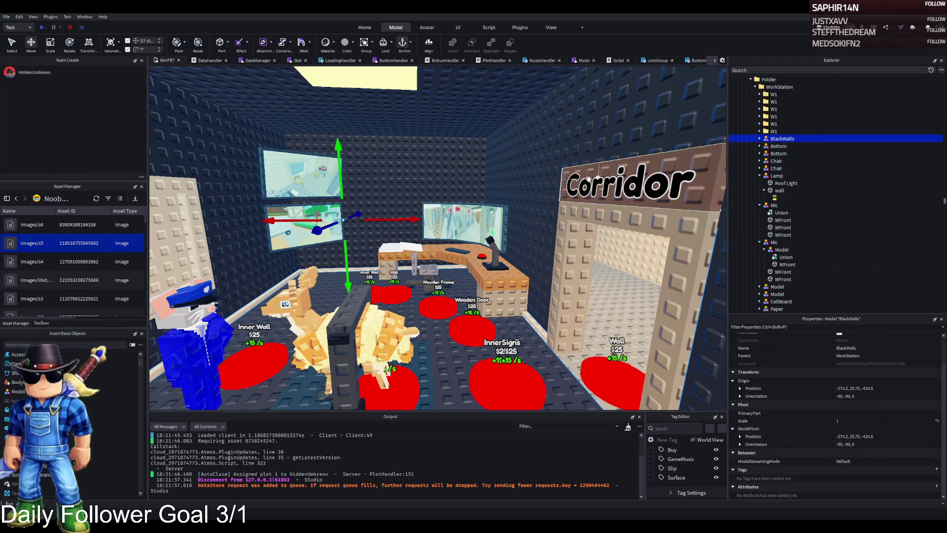
scroll(516, 198, up, 5)
scroll(517, 198, up, 5)
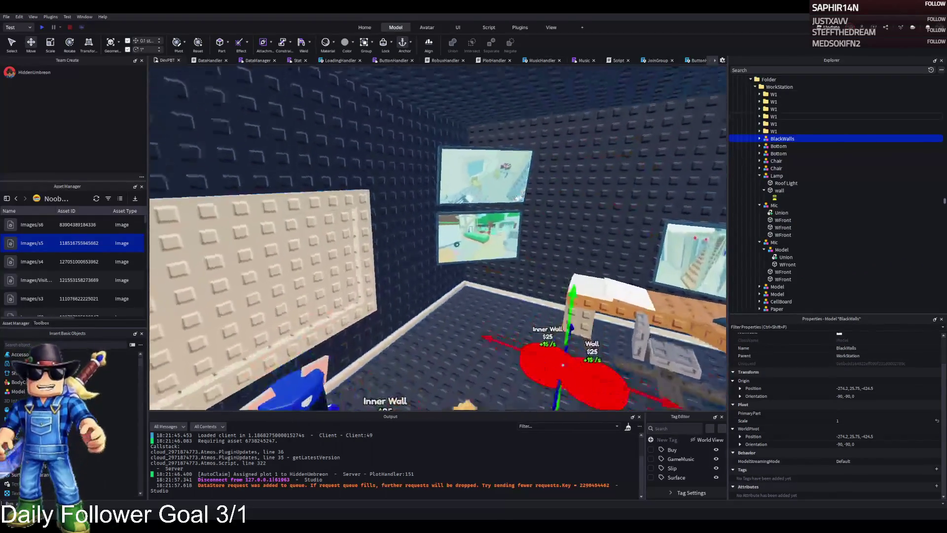
click(353, 226)
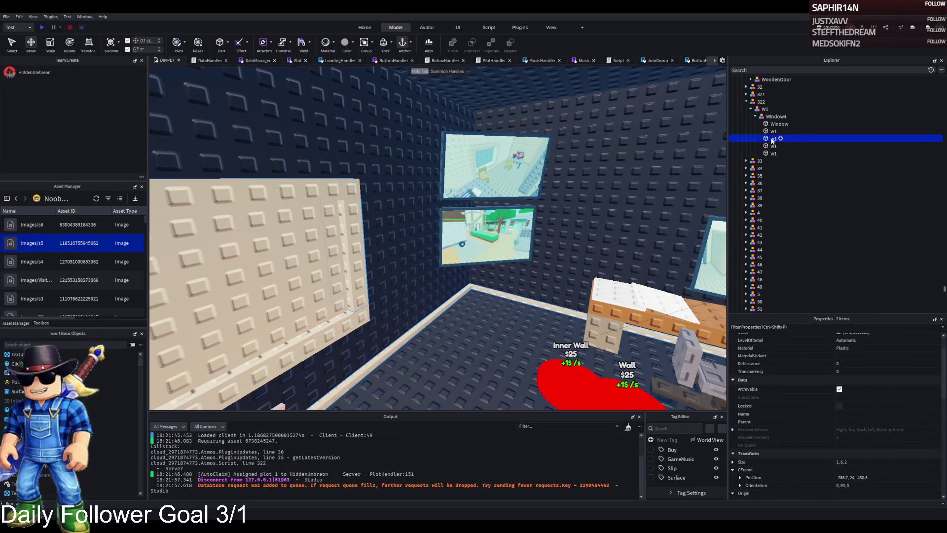
click(780, 118)
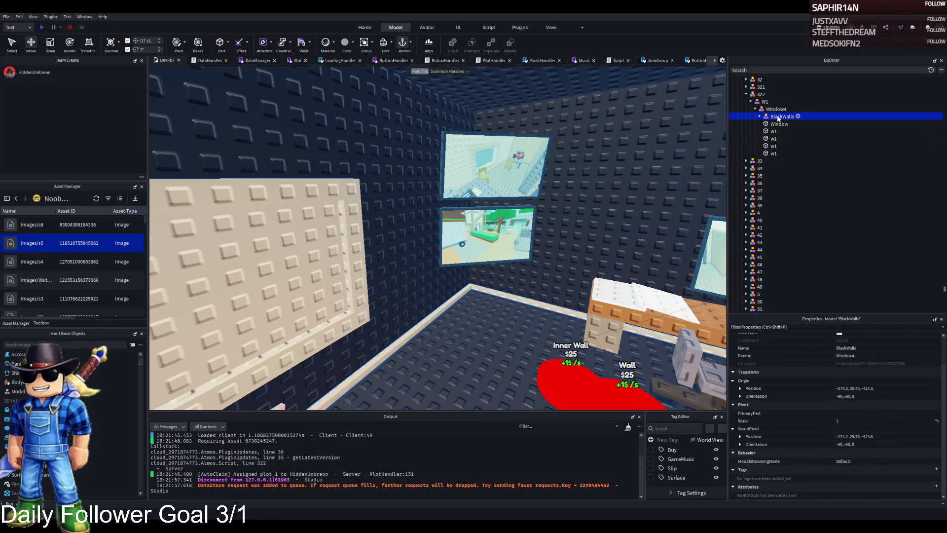
drag(781, 119, 761, 94)
Duplicate upgrade model 322 as 323 and move BlackWalls into 323
click(751, 109)
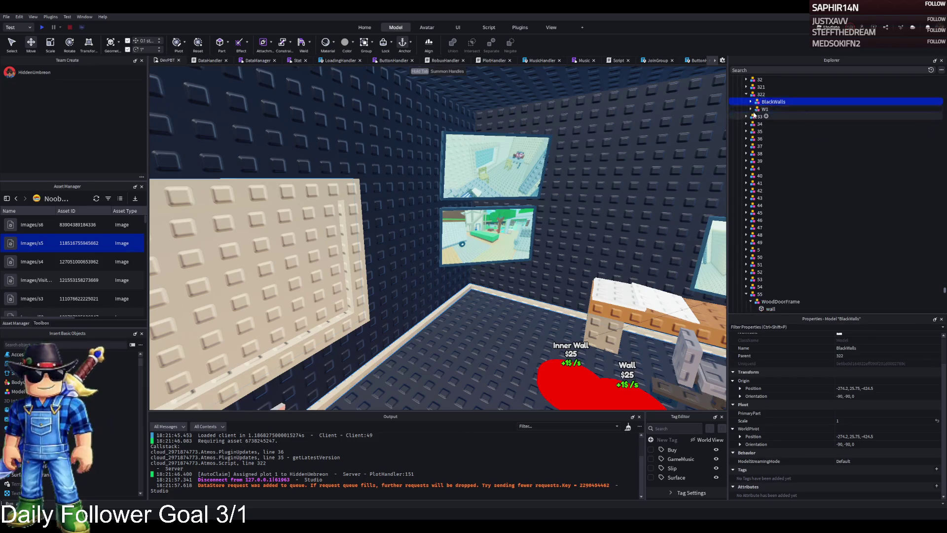
click(761, 95)
key(ctrl+d)
key(BackSpace)
text(323)
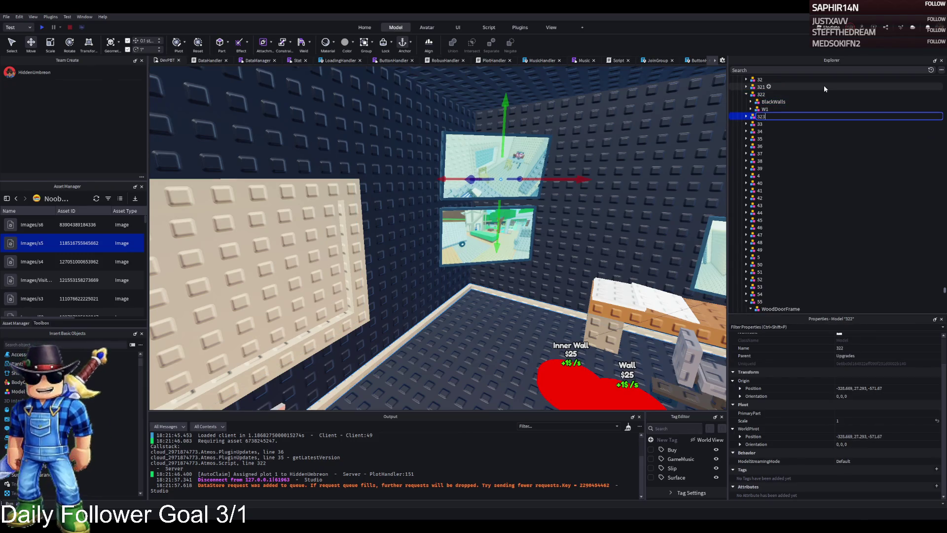
key(Return)
click(767, 103)
drag(768, 103, 761, 117)
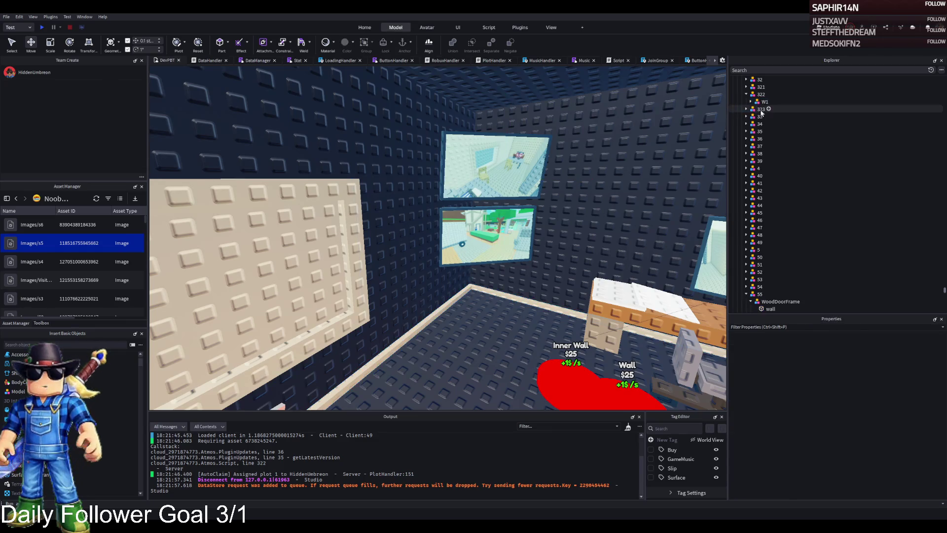
click(767, 125)
Duplicate model 323 repeatedly into new upgrade models 324, 325, 326 and 327
click(834, 110)
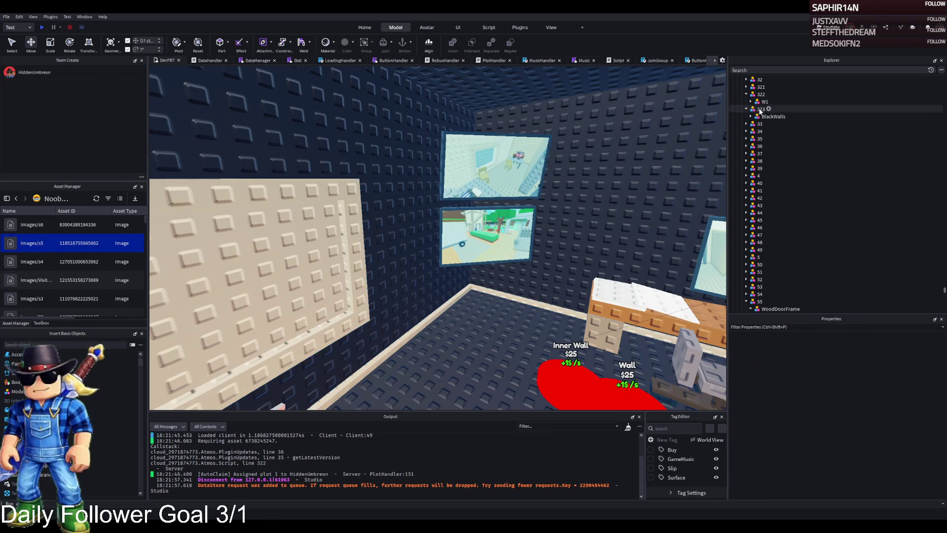
key(ctrl+d)
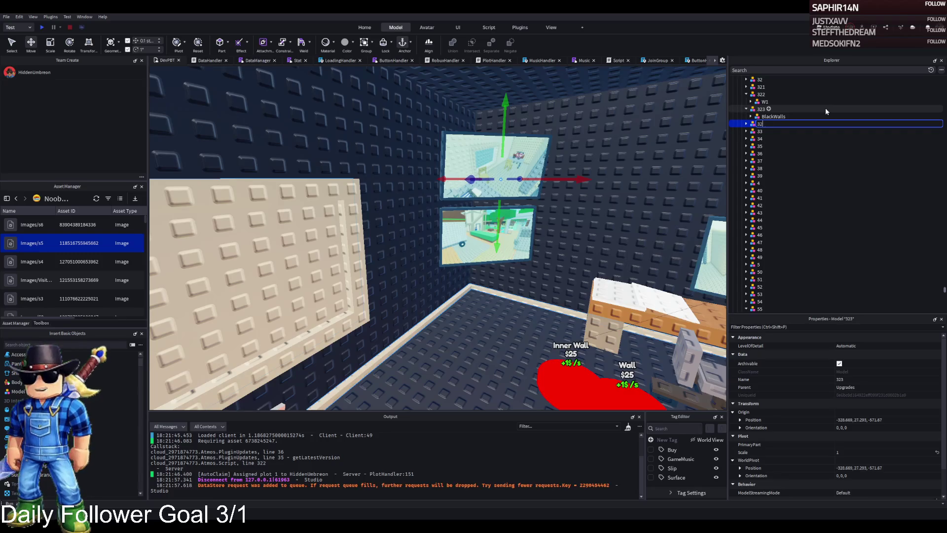
text(4)
key(Return)
key(ctrl+d)
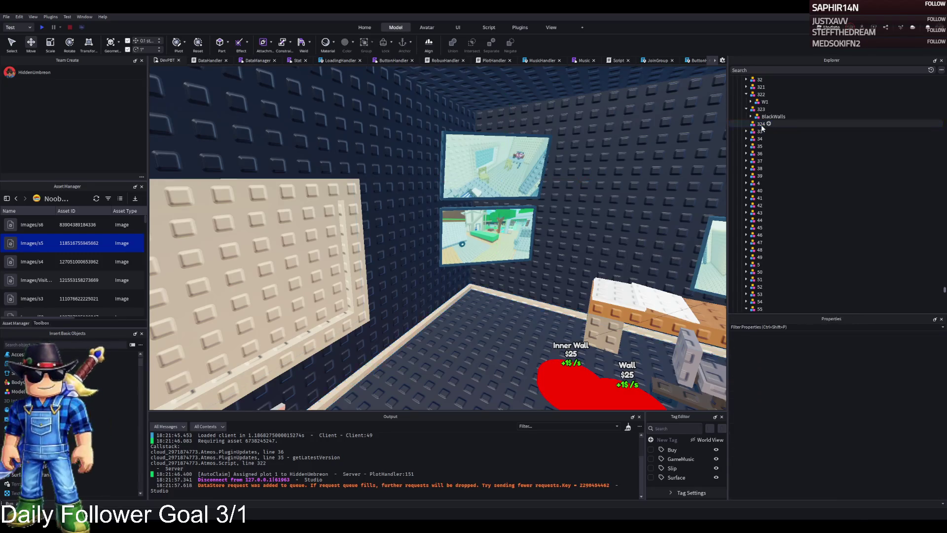
key(BackSpace)
text(5)
key(Return)
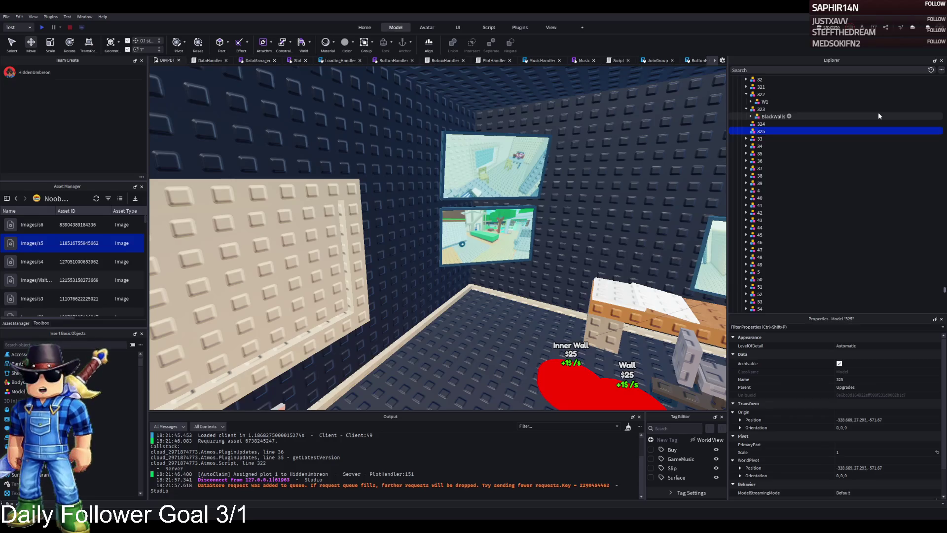
key(ctrl+d)
key(BackSpace)
text(6)
key(Return)
key(ctrl+d)
key(BackSpace)
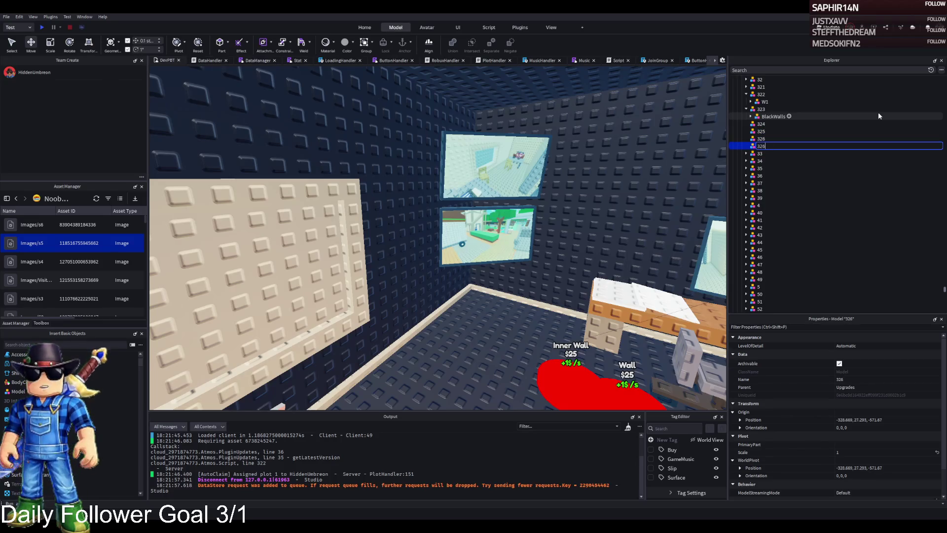
text(7)
key(Return)
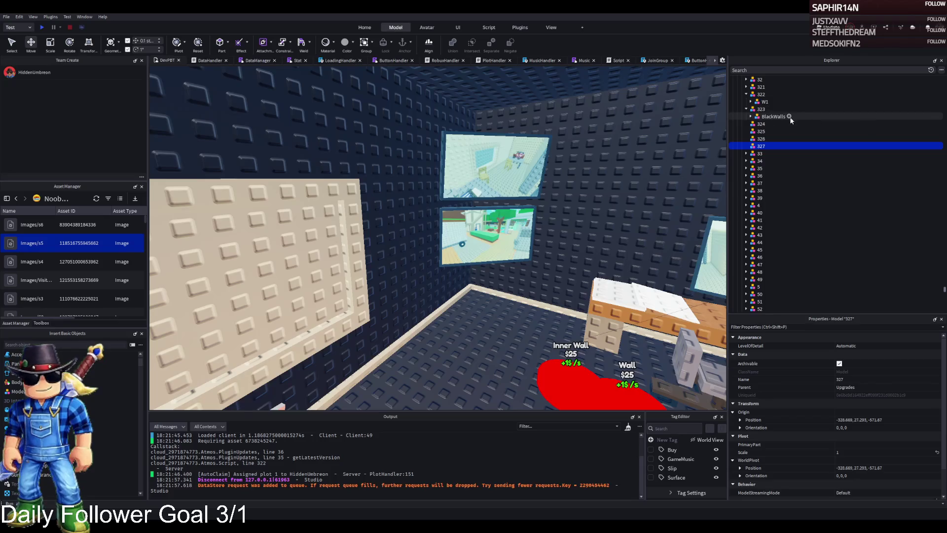
Move one back wall piece from BlackWalls into model 323
click(656, 151)
key(f)
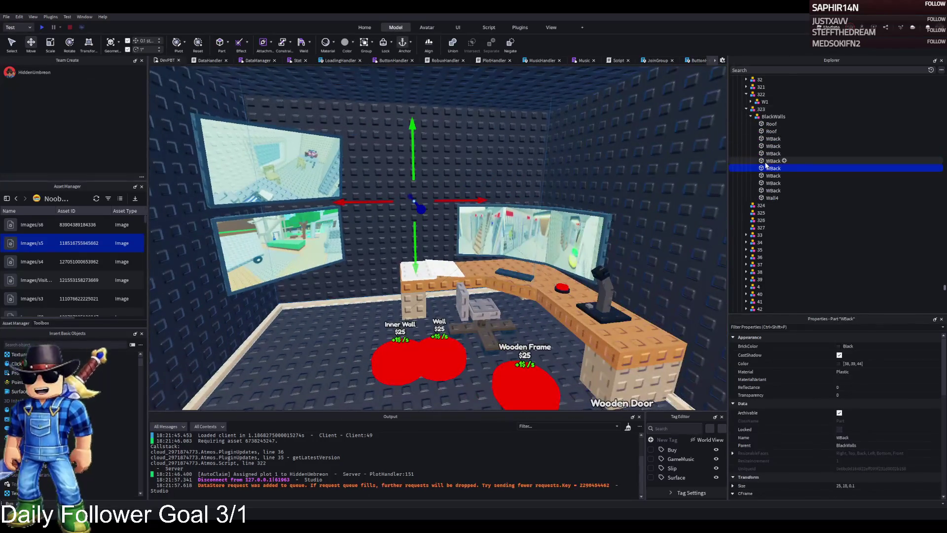
drag(766, 112, 762, 110)
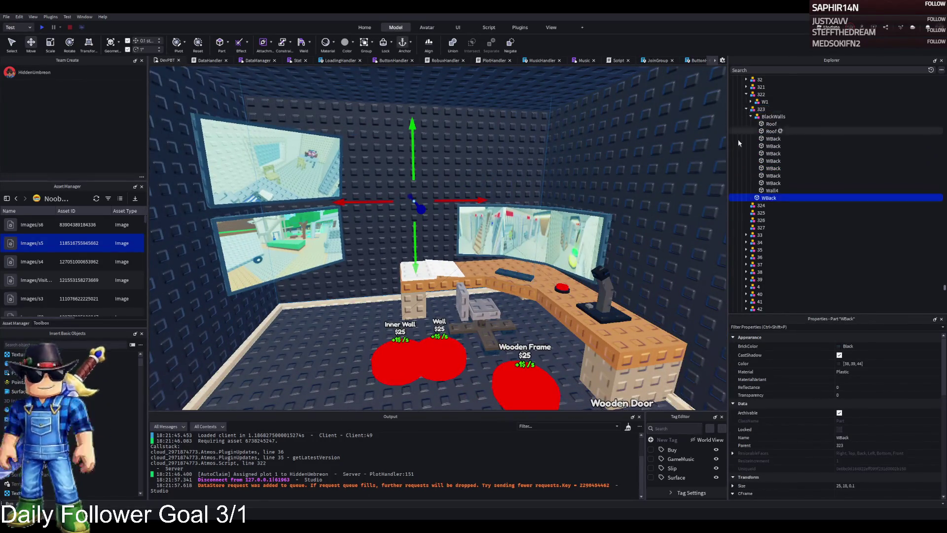
key(w)
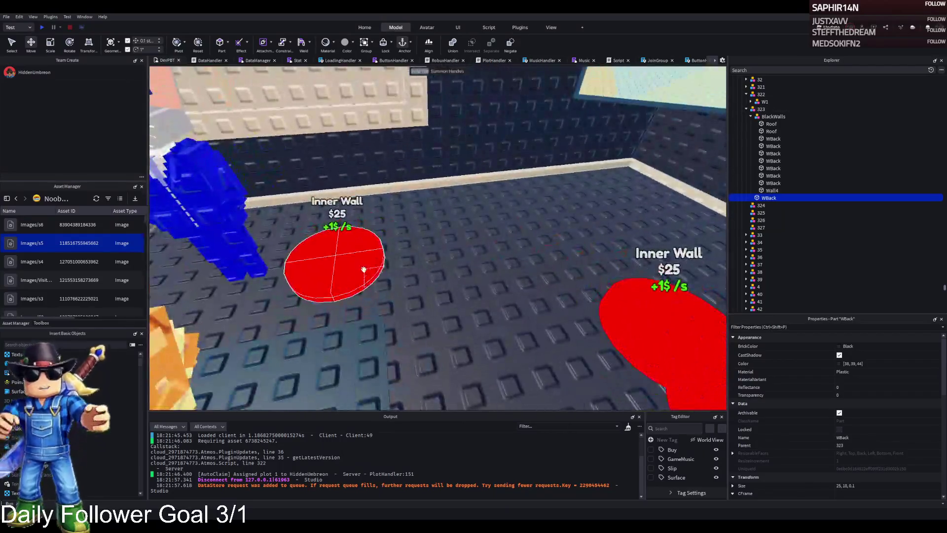
click(363, 268)
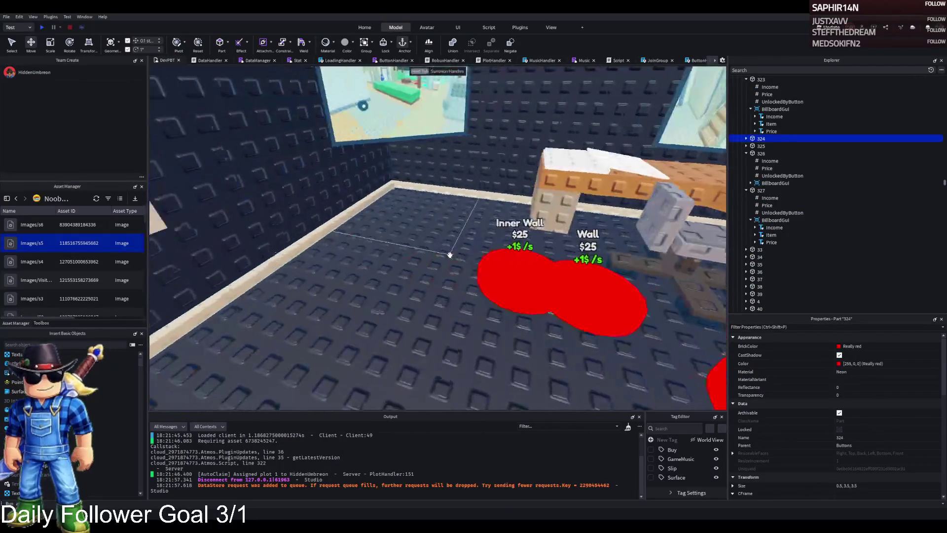
Move three back wall pieces into model 324
click(552, 148)
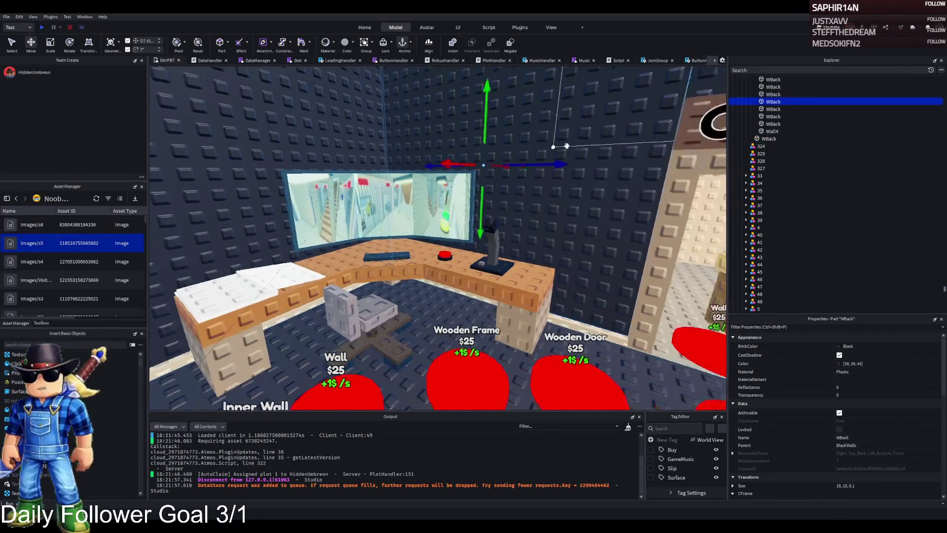
key(d)
ctrl+click(609, 156)
key(w)
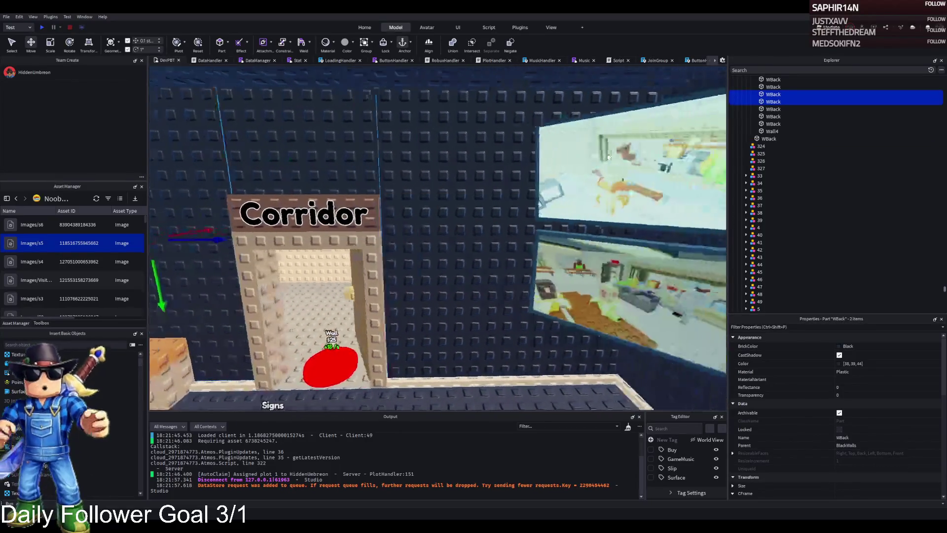
scroll(789, 148, up, 3)
ctrl+click(772, 150)
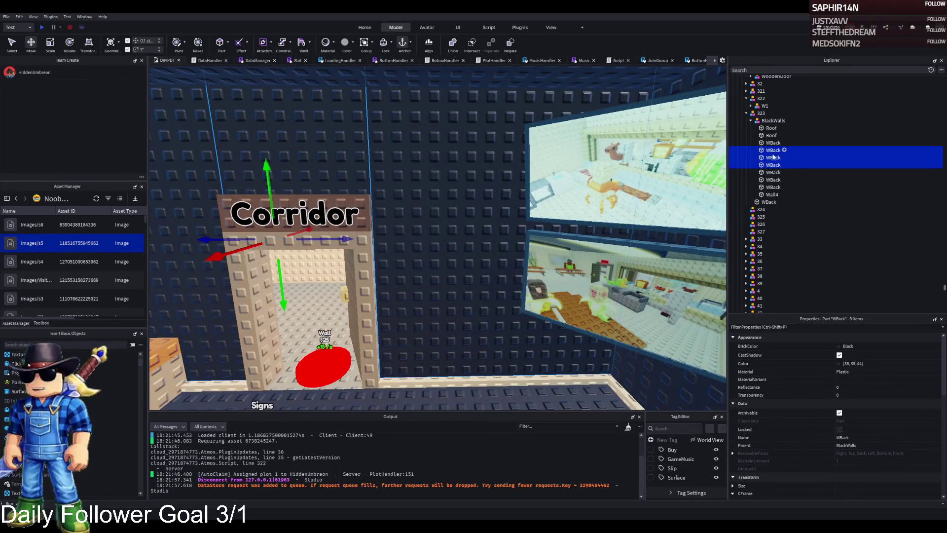
mouse_move(776, 172)
mouse_down()
mouse_move(772, 212)
mouse_move(763, 217)
mouse_up()
Move back walls from 324 into model 325, then remaining BlackWalls back walls into 324
click(772, 121)
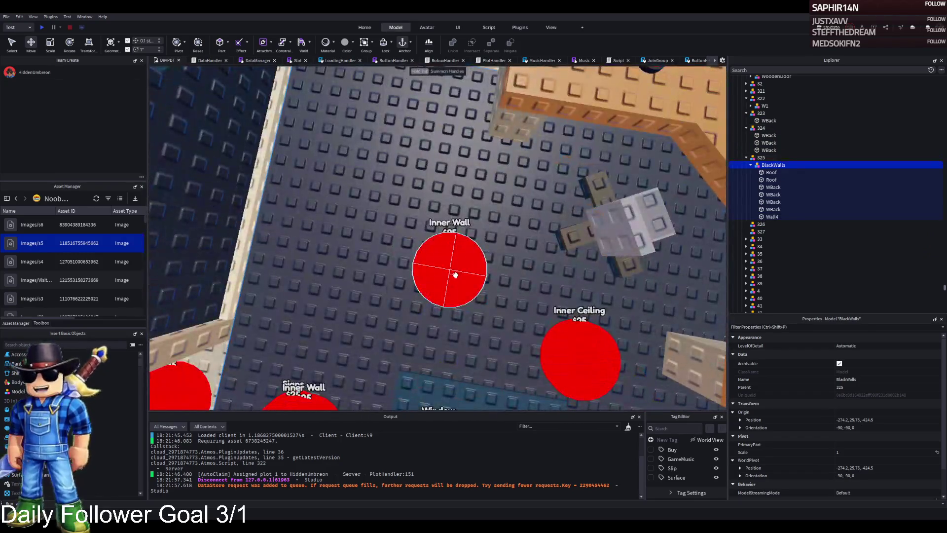
click(454, 275)
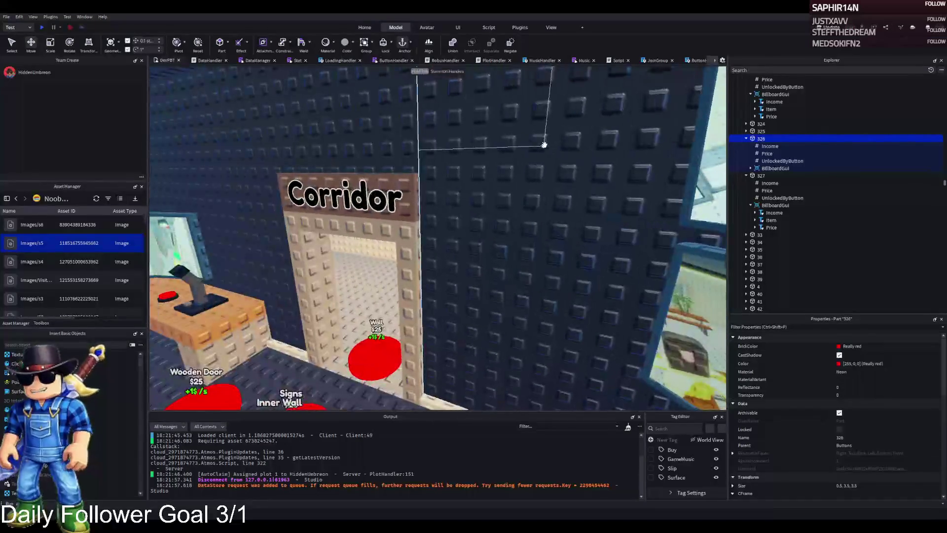
click(768, 139)
shift+click(773, 125)
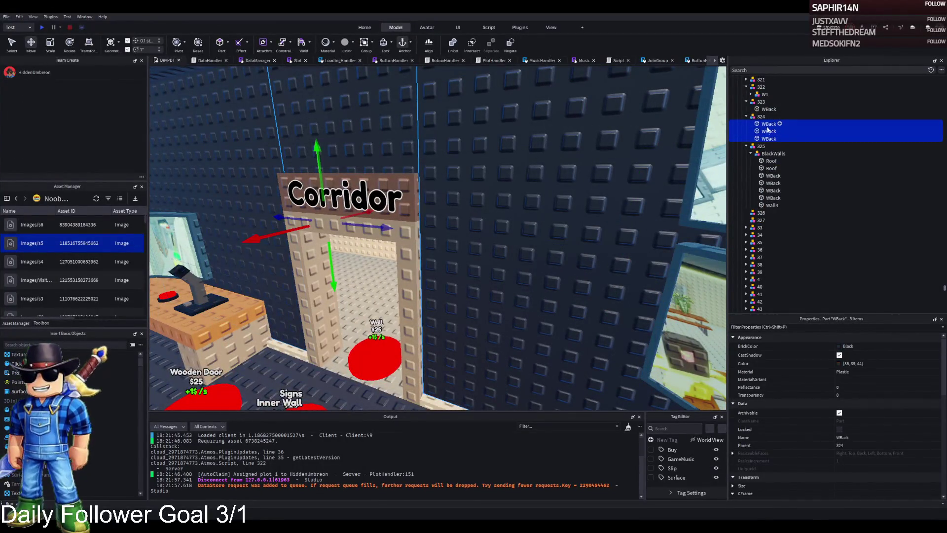
drag(762, 147, 763, 147)
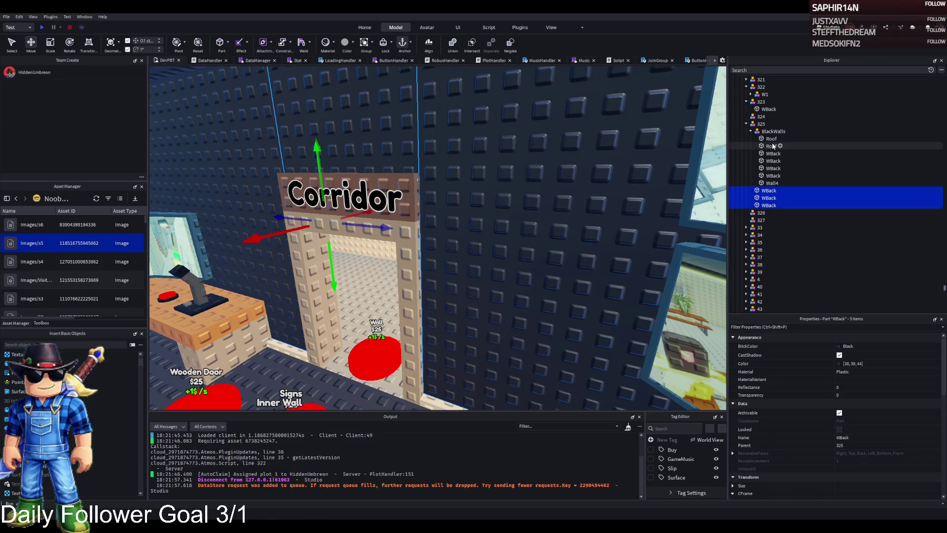
click(773, 154)
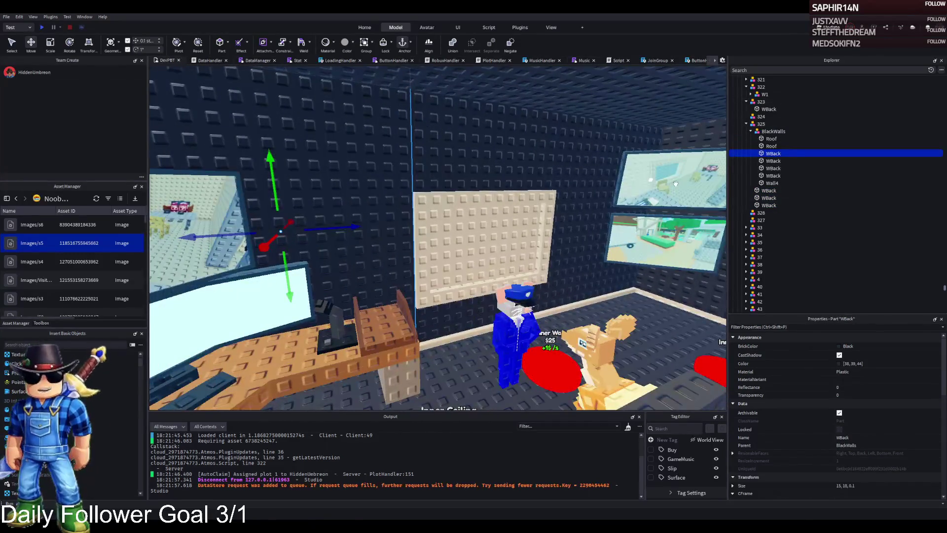
shift+click(772, 161)
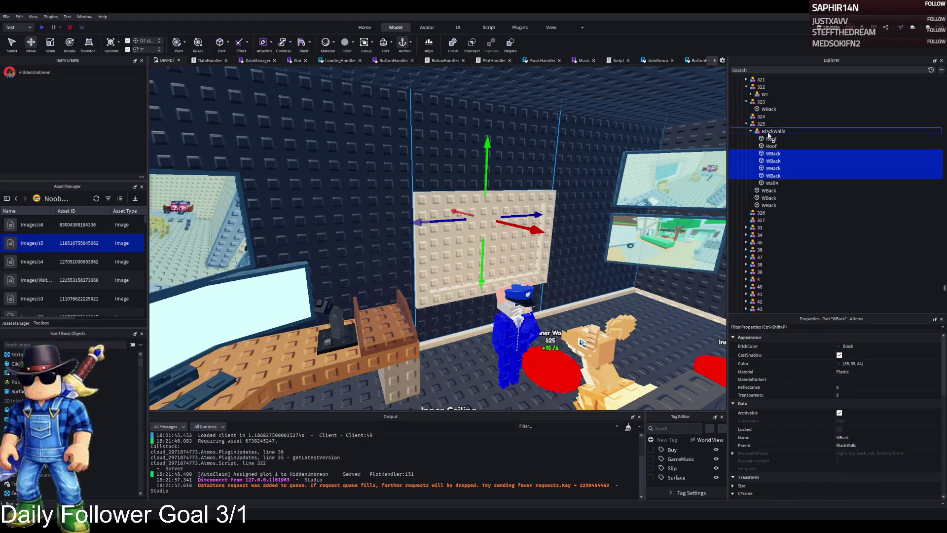
drag(768, 135, 761, 118)
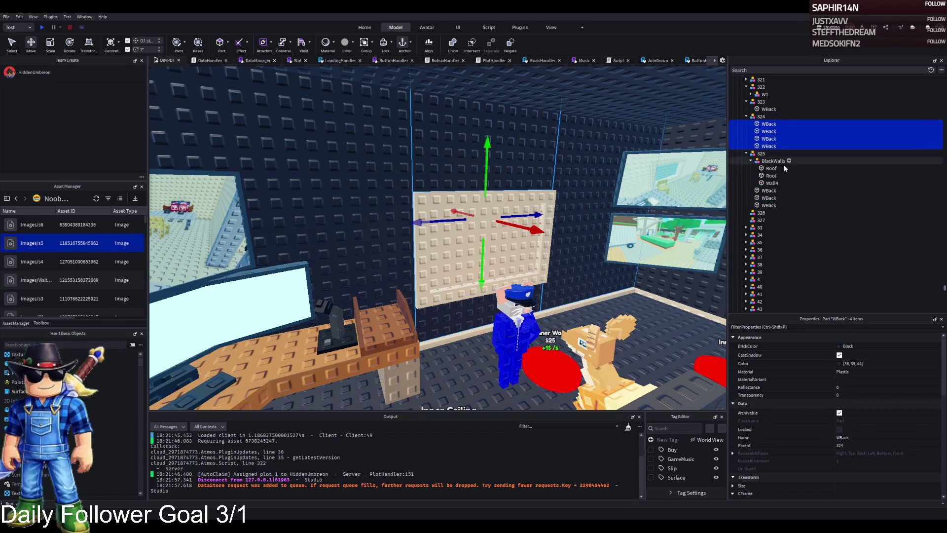
Move Wall4 into model 326 and the BlackWalls group with its roofs into 327
click(770, 176)
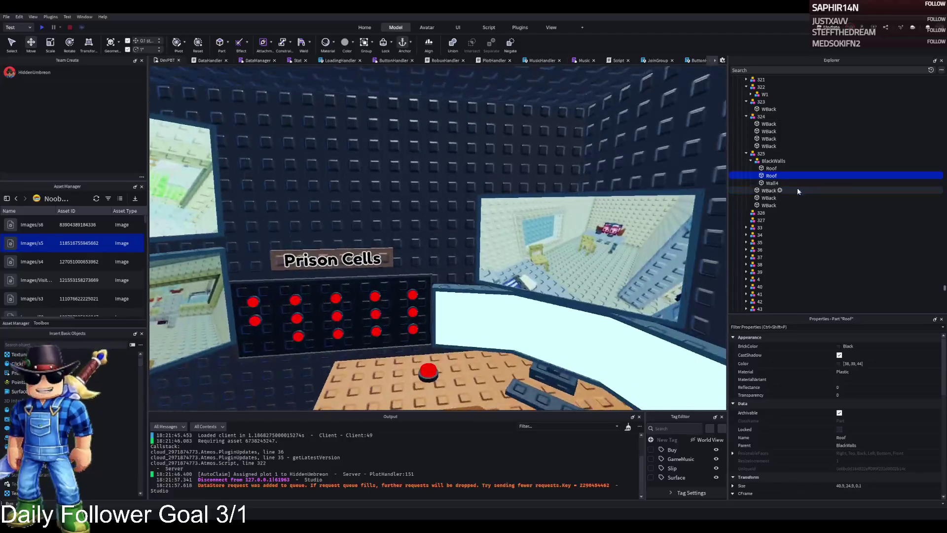
click(771, 182)
drag(769, 207, 760, 213)
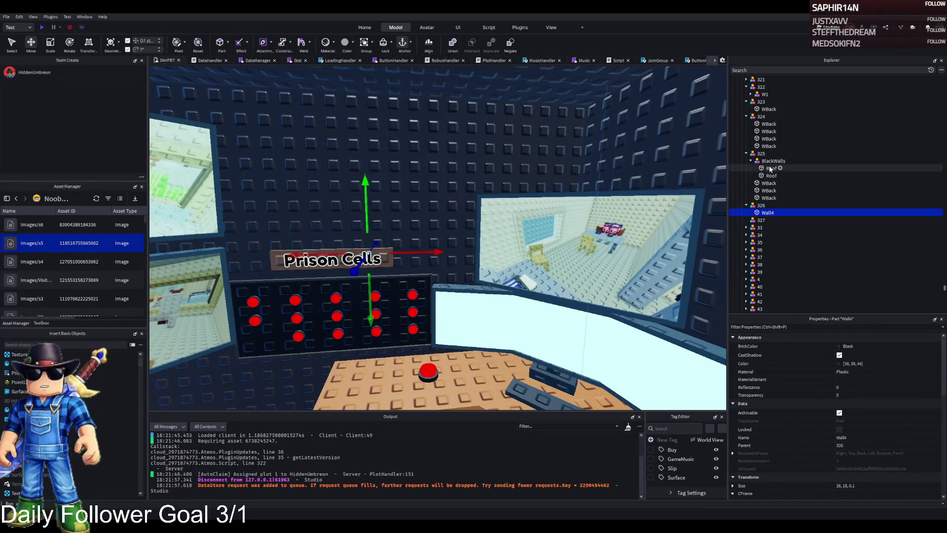
drag(773, 161, 762, 221)
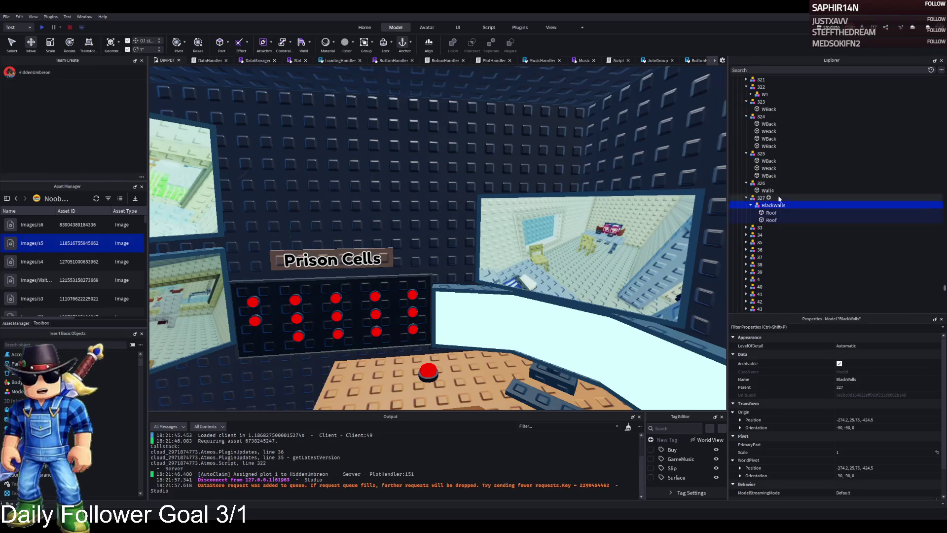
Select and focus on the two Roof pieces inside upgrade 327
click(771, 213)
key(a)
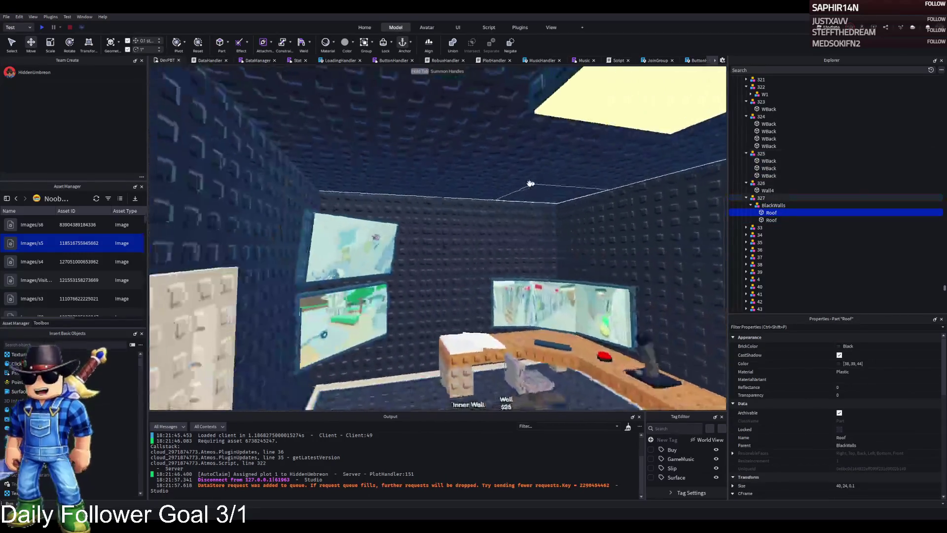
key(f)
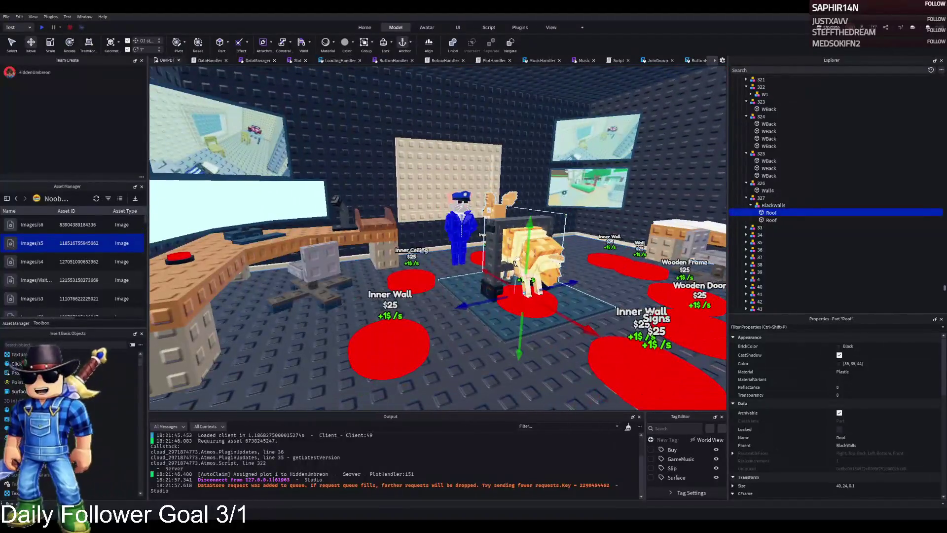
drag(531, 217, 535, 238)
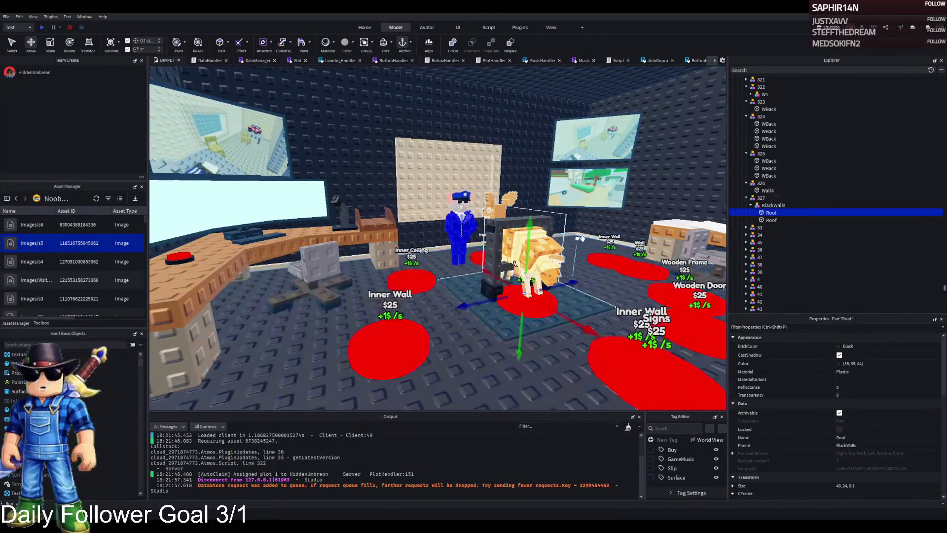
click(769, 220)
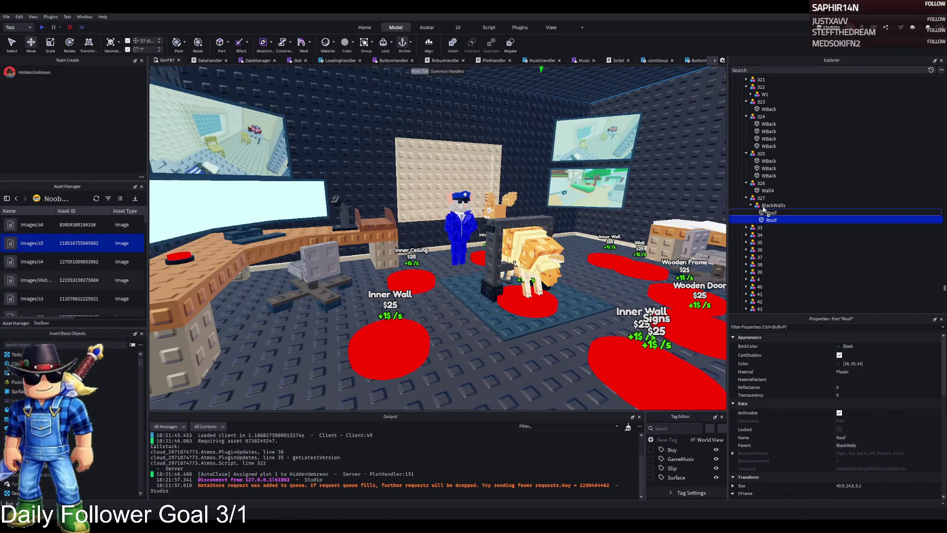
Duplicate upgrade model 327 and rename the copy 328
click(762, 198)
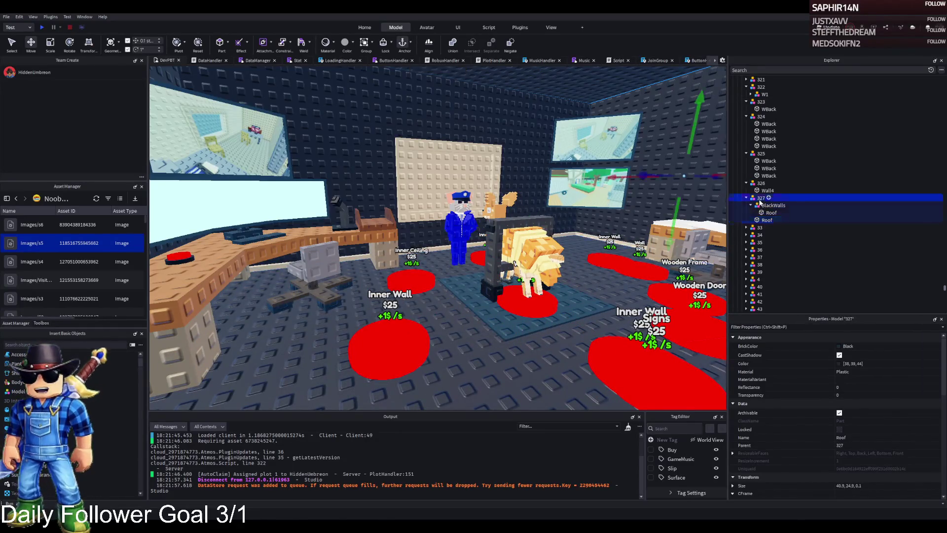
key(ctrl+d)
key(F2)
key(BackSpace)
text(8)
key(Return)
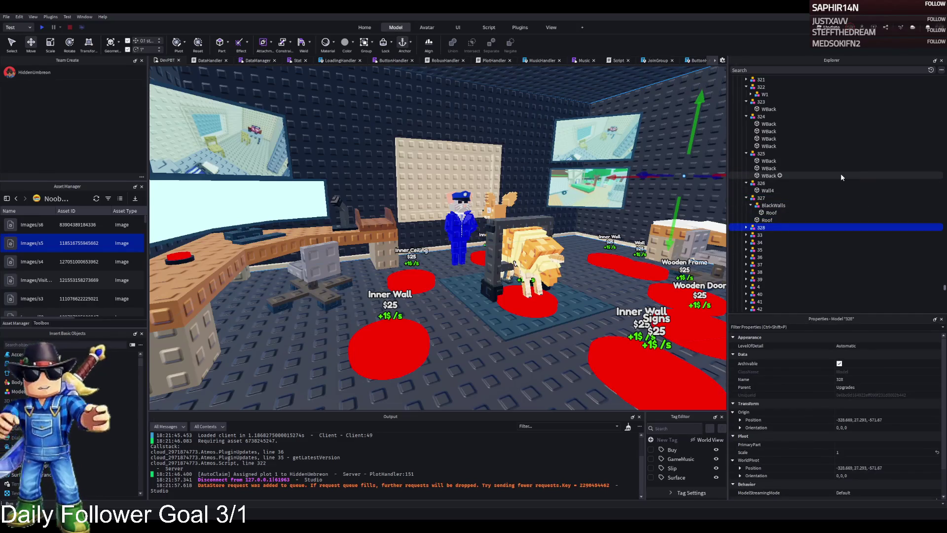
key(Right)
Delete the extra Roof under 328 and ungroup its BlackWalls model
click(773, 235)
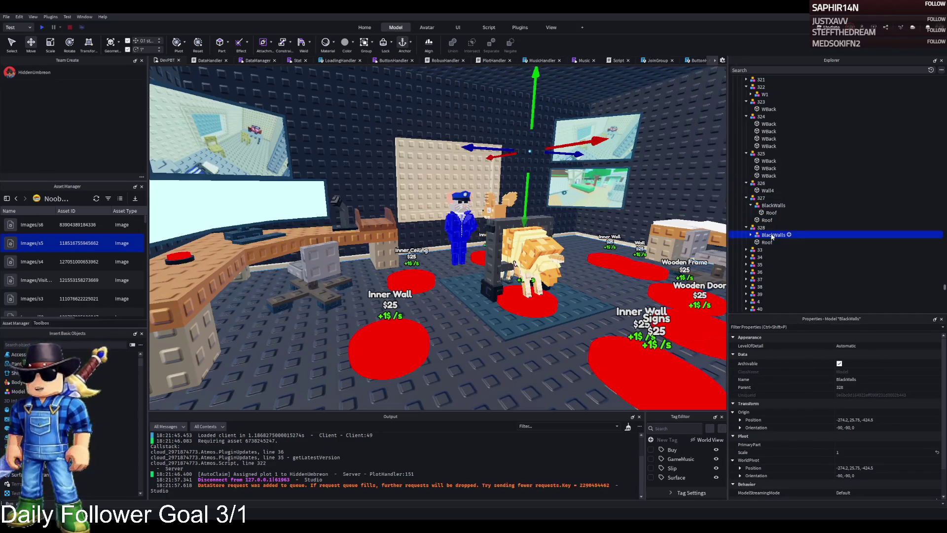
key(Right)
click(772, 242)
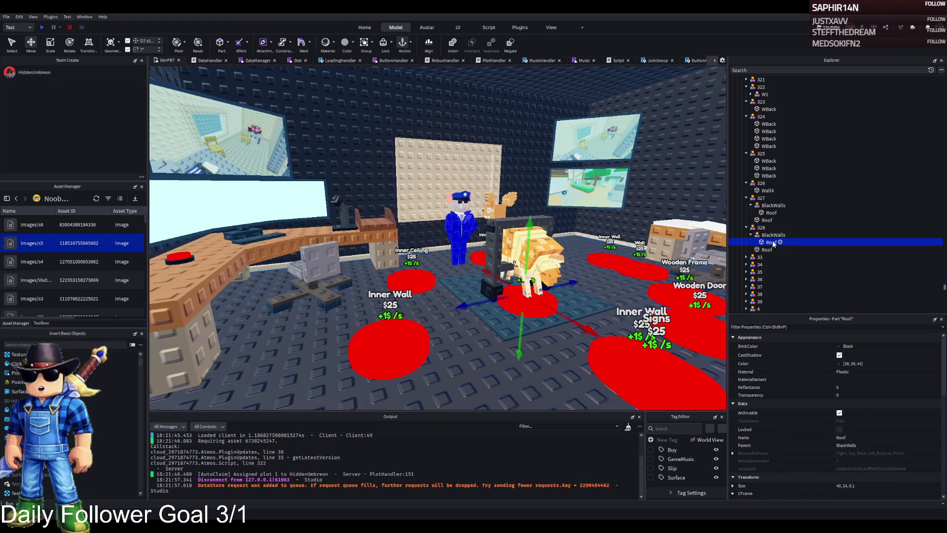
click(766, 249)
key(Delete)
click(771, 243)
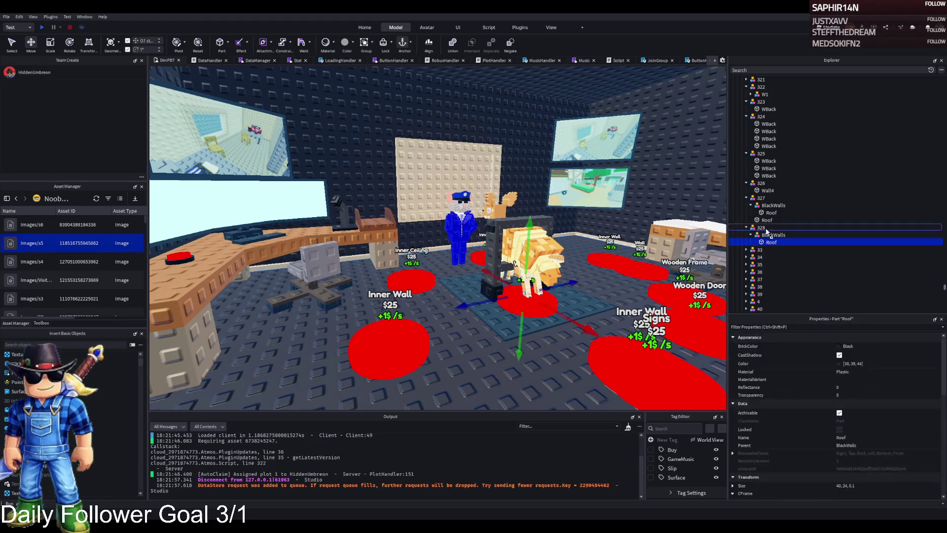
click(767, 235)
key(ctrl+u)
Ungroup BlackWalls under 327 so its Roof sits directly under the upgrade
click(772, 205)
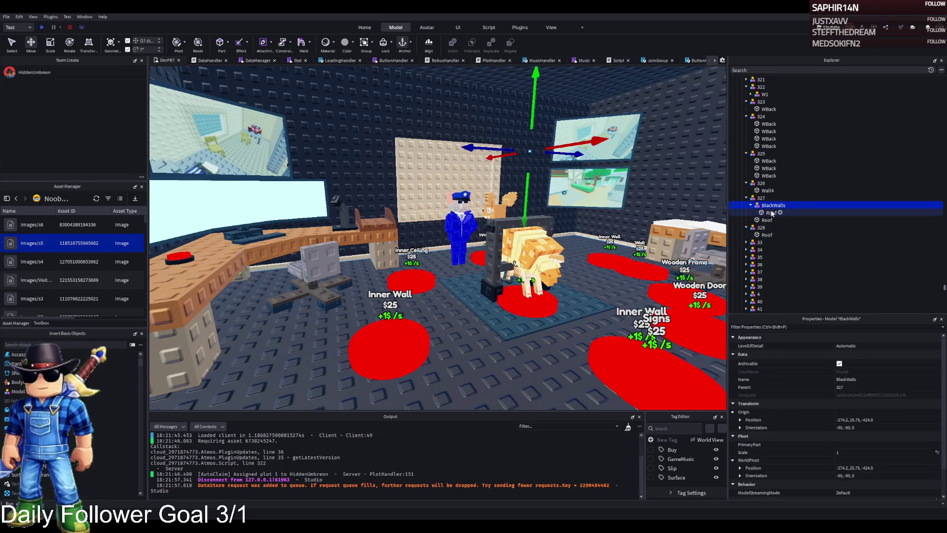
click(772, 213)
click(764, 220)
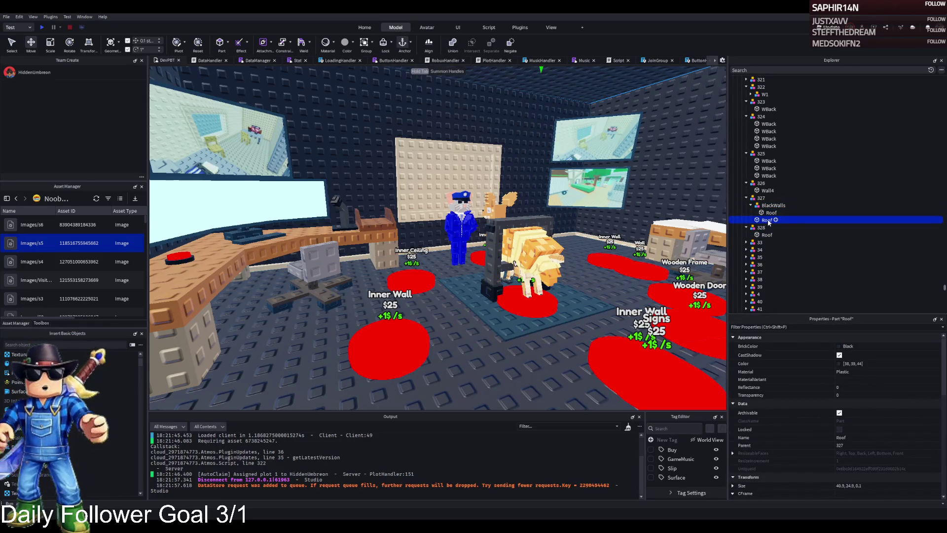
key(f)
click(773, 206)
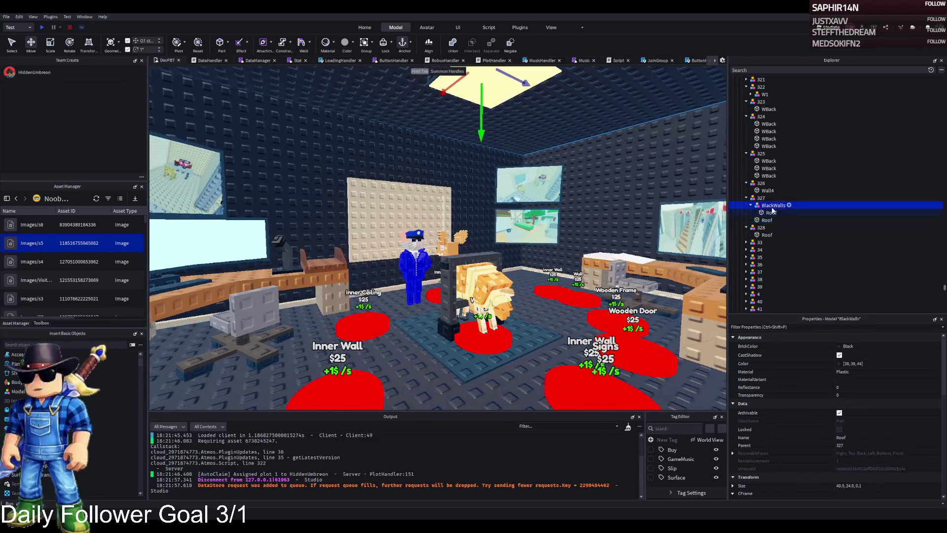
key(ctrl+u)
click(767, 220)
Duplicate the Inner Ceiling buy button
scroll(450, 251, up, 3)
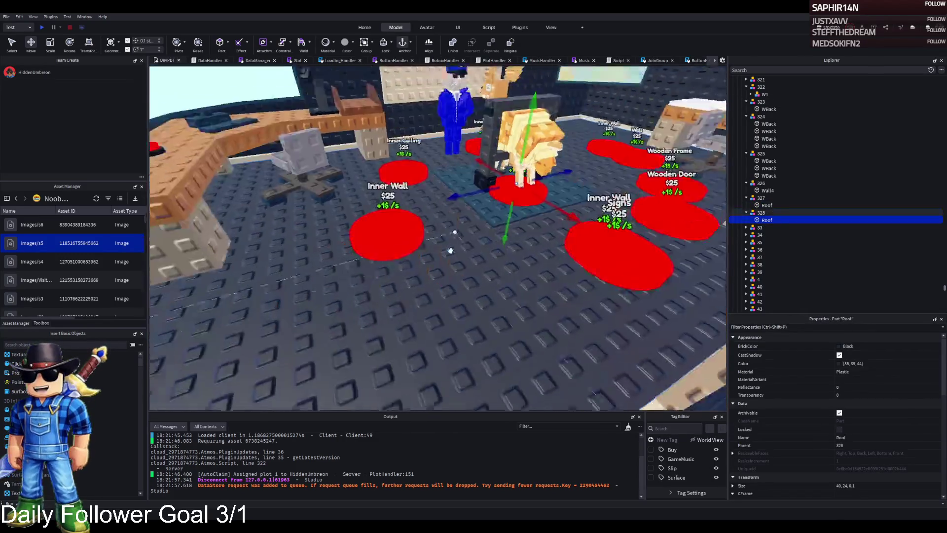
click(377, 326)
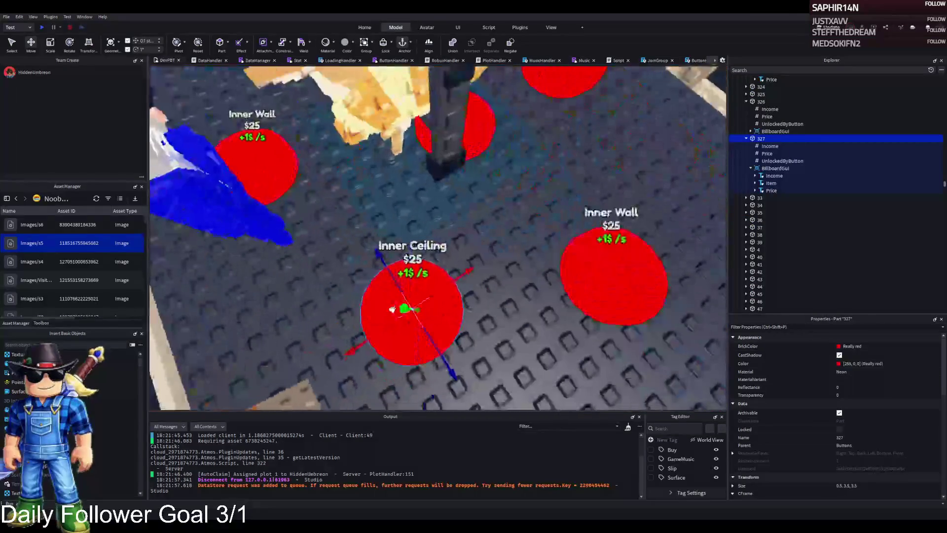
key(ctrl+d)
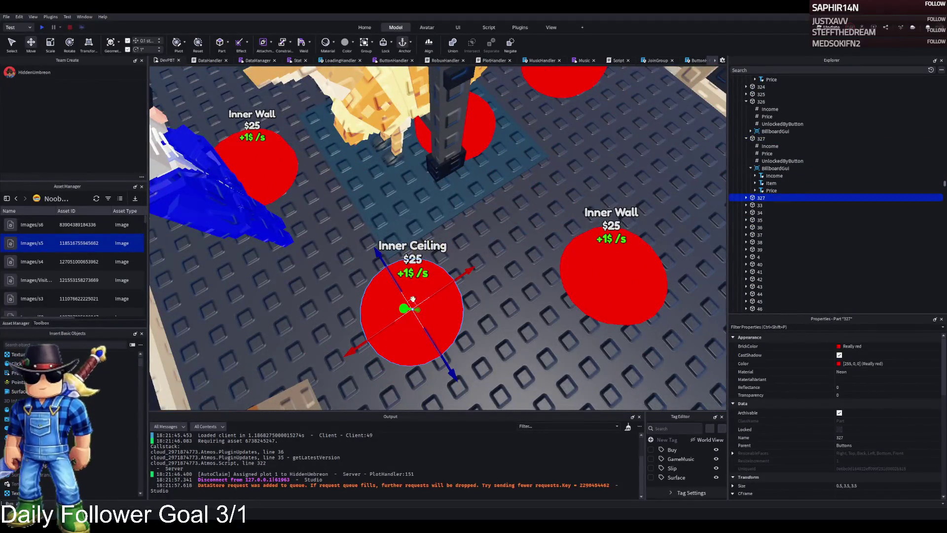
Place the copied button beside Inner Wall and rename it 328
mouse_move(412, 299)
mouse_down()
mouse_move(474, 300)
mouse_move(450, 205)
mouse_move(484, 207)
mouse_move(444, 212)
mouse_move(567, 244)
mouse_move(536, 328)
mouse_up()
drag(451, 289, 337, 216)
click(760, 197)
click(836, 198)
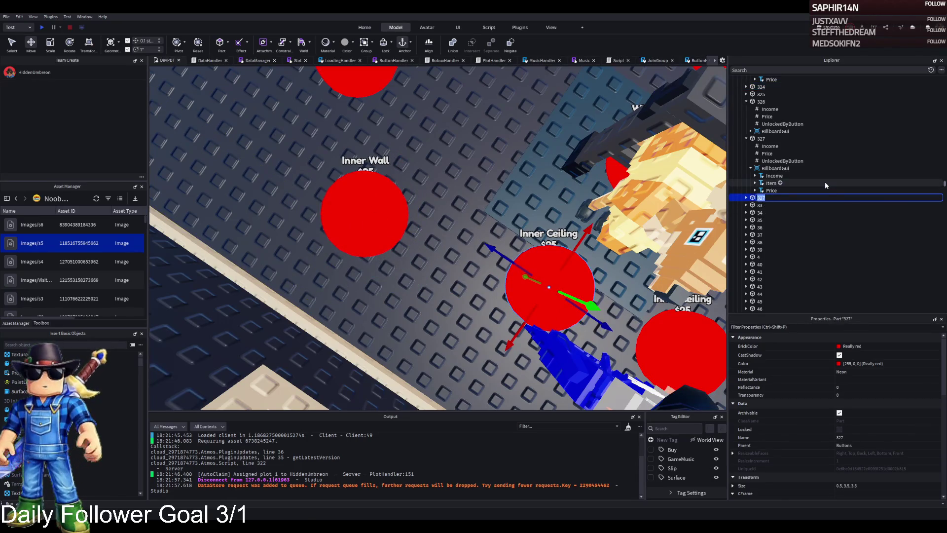
text(328)
key(Return)
Change button 328's BillboardGui Item label from Inner Ceiling to Inner Floor
click(746, 197)
click(763, 227)
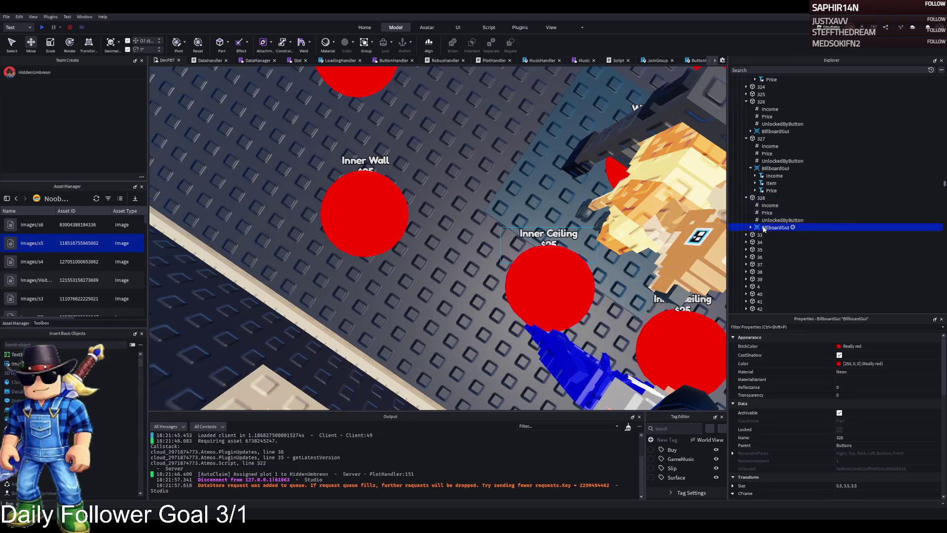
click(750, 227)
scroll(762, 228, down, 1)
click(771, 210)
scroll(895, 374, down, 2)
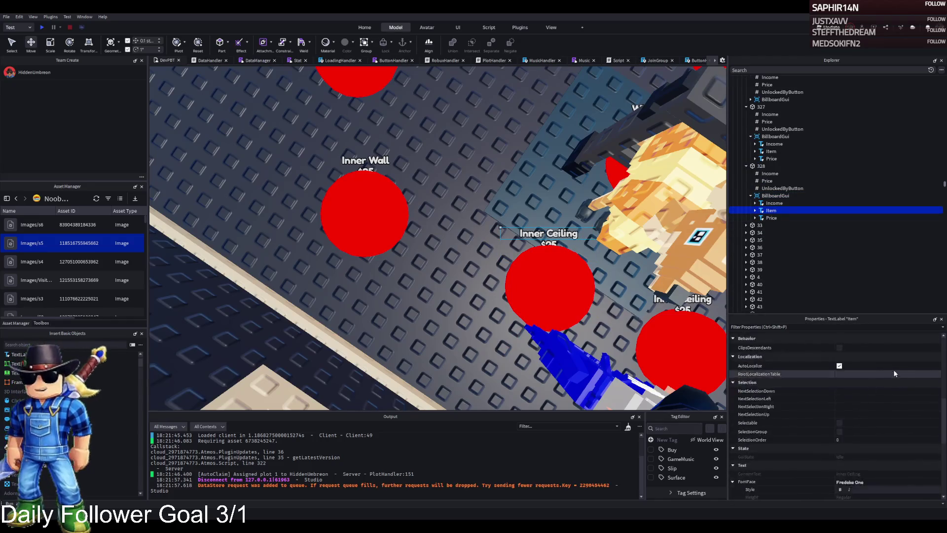
scroll(895, 373, down, 3)
click(891, 440)
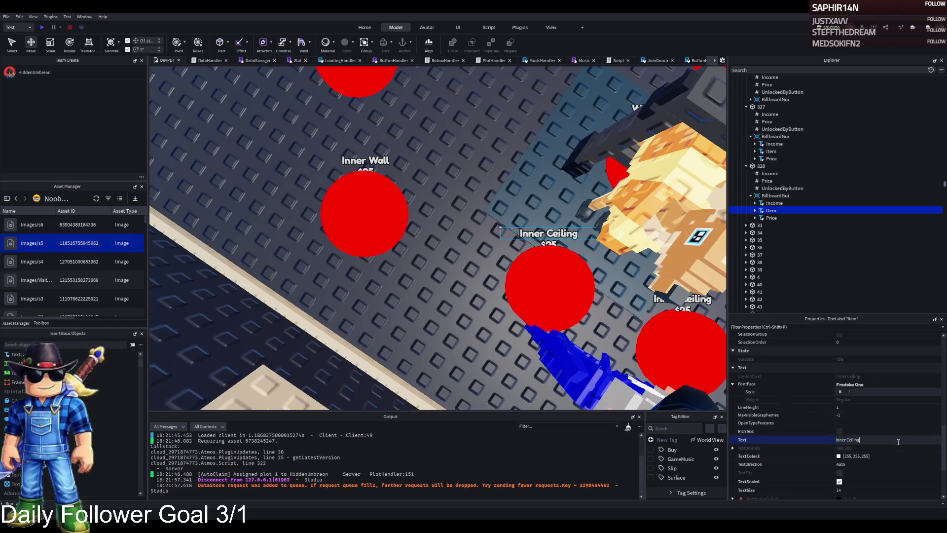
key(BackSpace)
key(BackSpace)
key(BackSpace)
text(Floor)
key(Return)
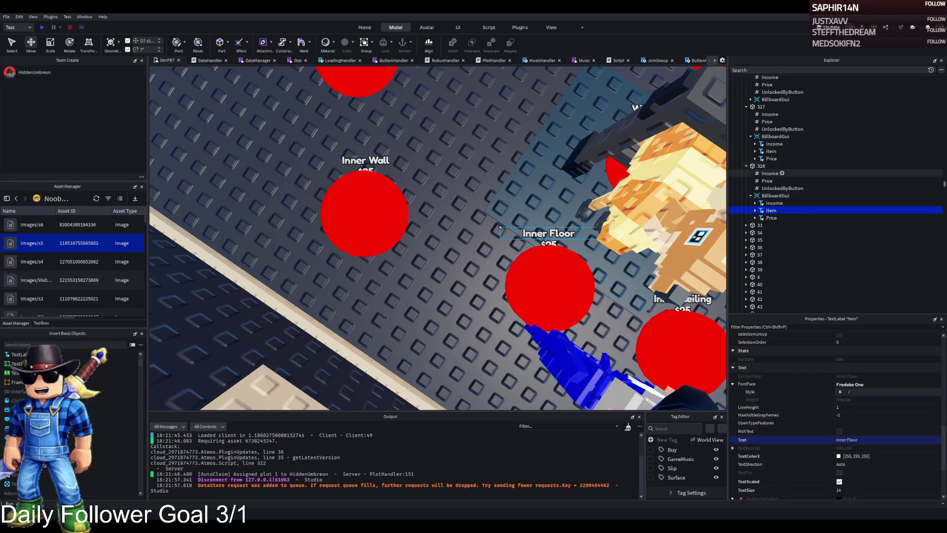
click(784, 180)
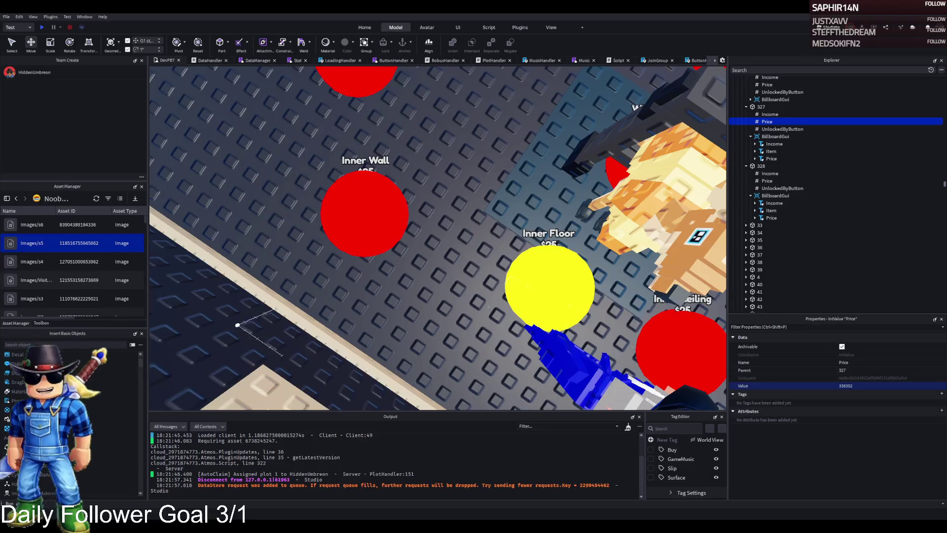
Check button 327's Price and UnlockedByButton values, then select the Inner Wall and Inner Floor pads
click(861, 385)
click(781, 129)
scroll(520, 201, down, 5)
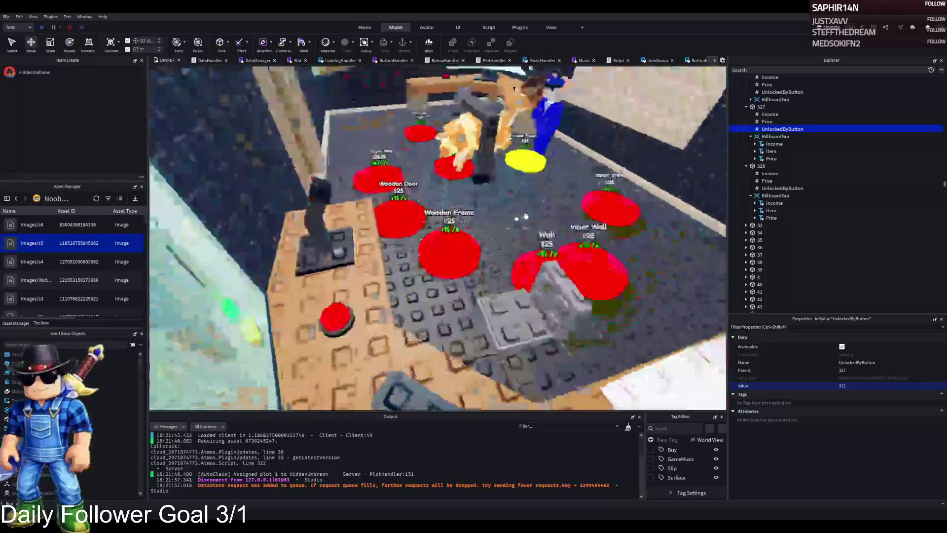
scroll(526, 217, down, 5)
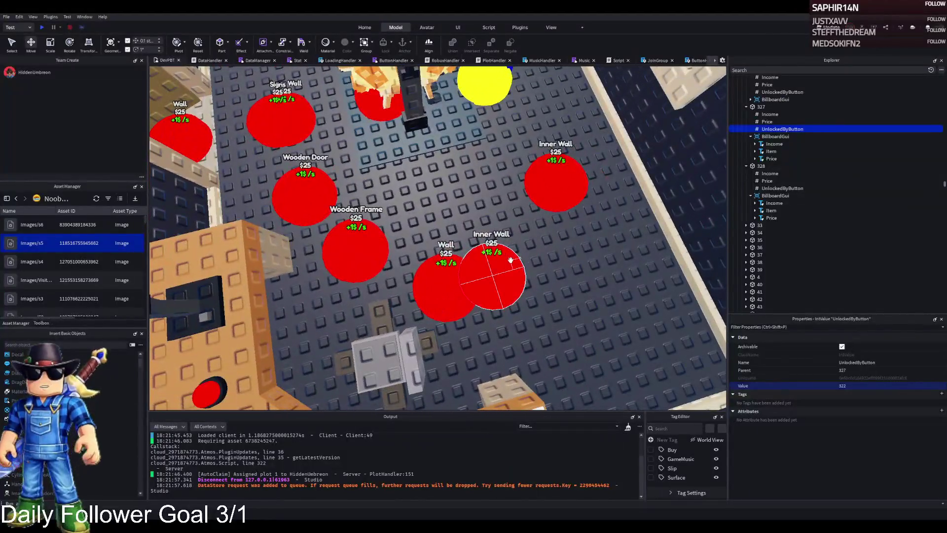
click(511, 260)
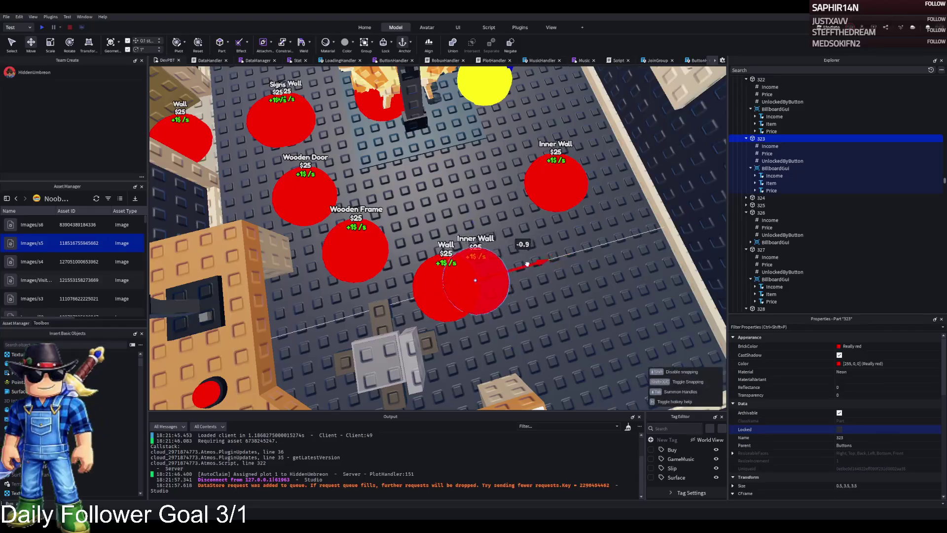
scroll(452, 229, up, 5)
scroll(452, 229, up, 3)
click(452, 188)
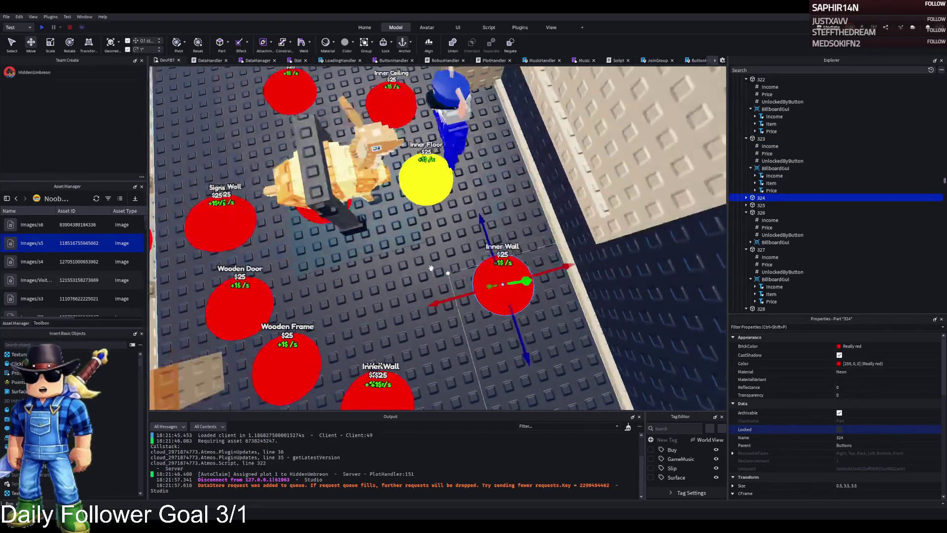
scroll(453, 188, down, 3)
scroll(487, 203, up, 3)
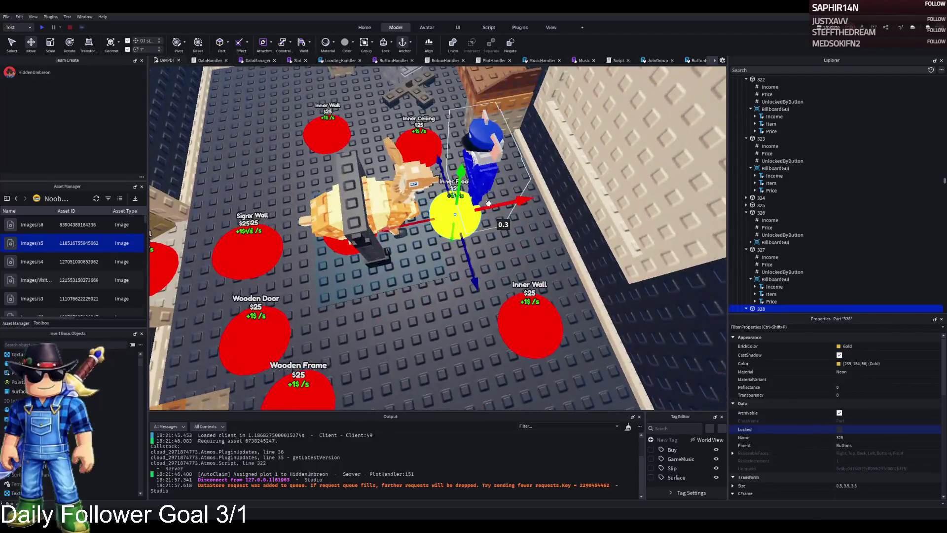
scroll(464, 241, up, 3)
Move the Inner Wall and Inner Ceiling pads up and left around the Inner Floor pad
mouse_move(382, 276)
mouse_down()
mouse_move(364, 274)
mouse_move(355, 236)
mouse_up()
mouse_move(450, 281)
mouse_down()
mouse_move(425, 272)
mouse_move(434, 276)
mouse_up()
scroll(444, 247, down, 3)
scroll(388, 181, up, 10)
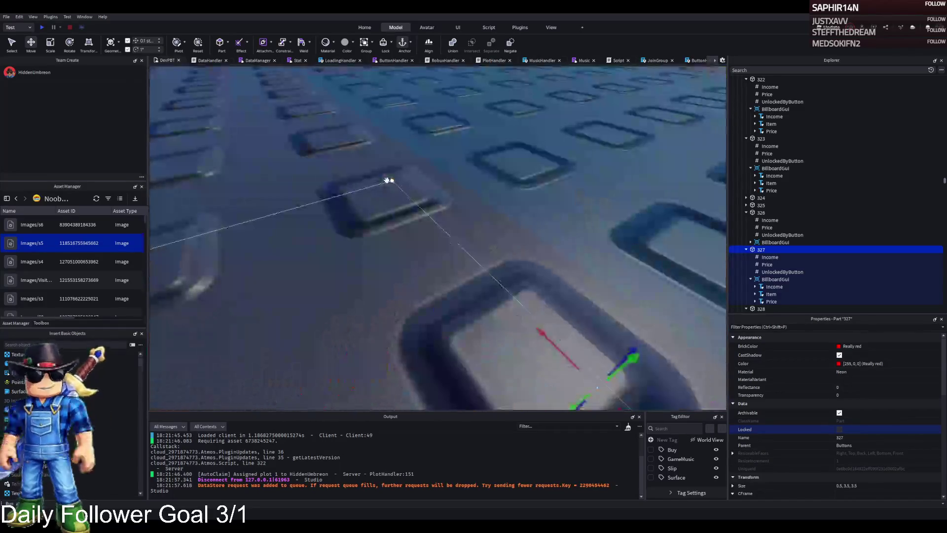
scroll(389, 181, down, 10)
scroll(387, 179, up, 3)
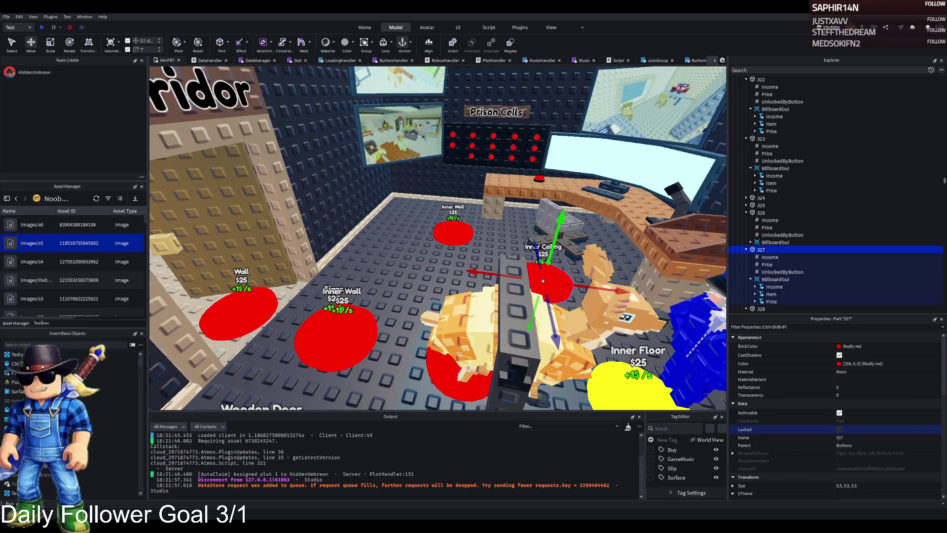
click(746, 198)
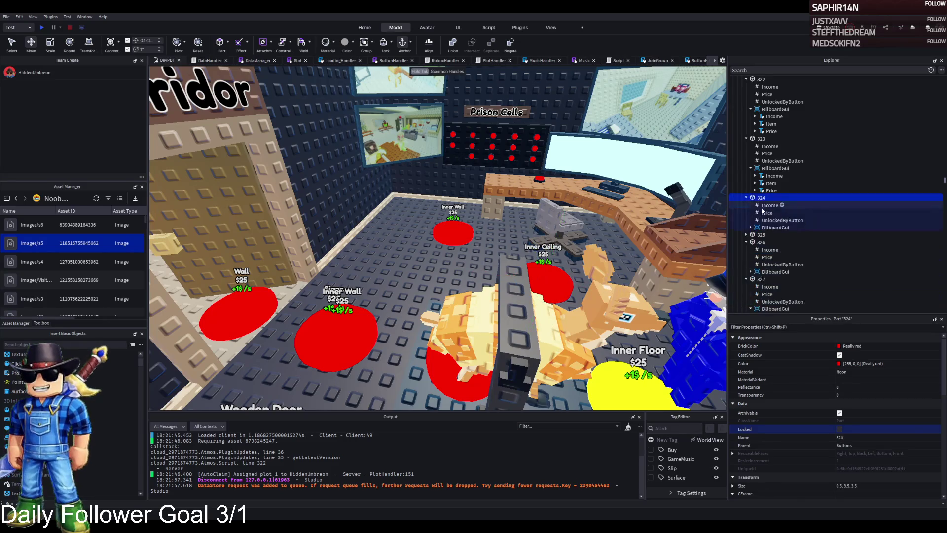
Set button 326's Price value to 343062
click(767, 213)
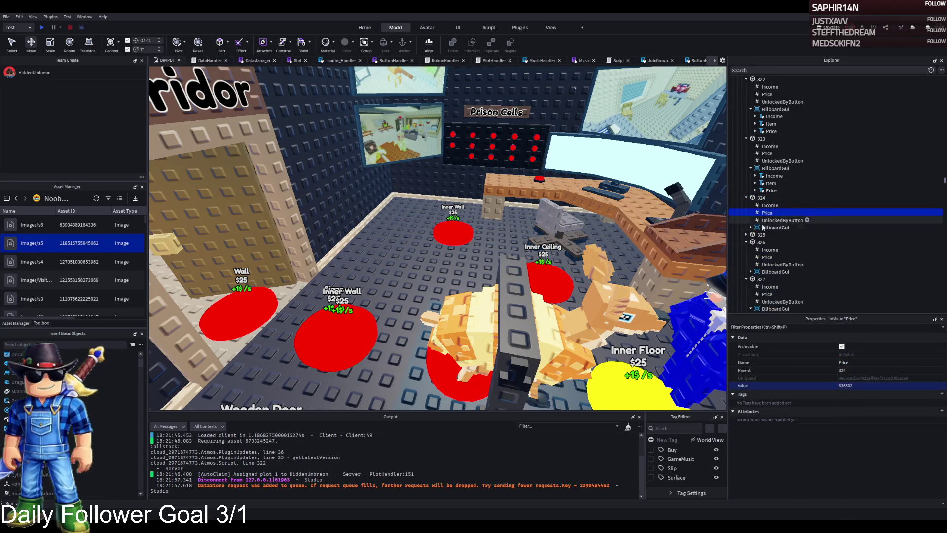
click(746, 235)
click(761, 235)
click(766, 250)
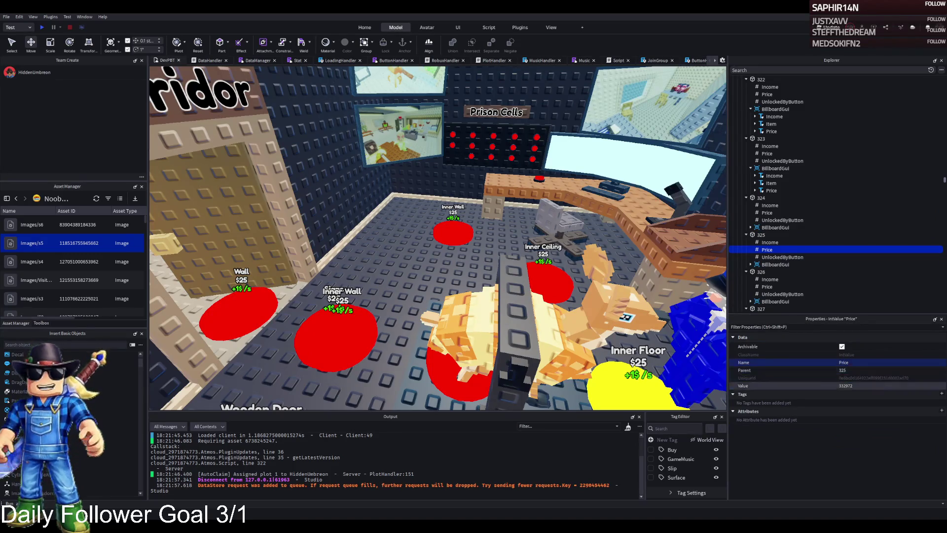
click(769, 286)
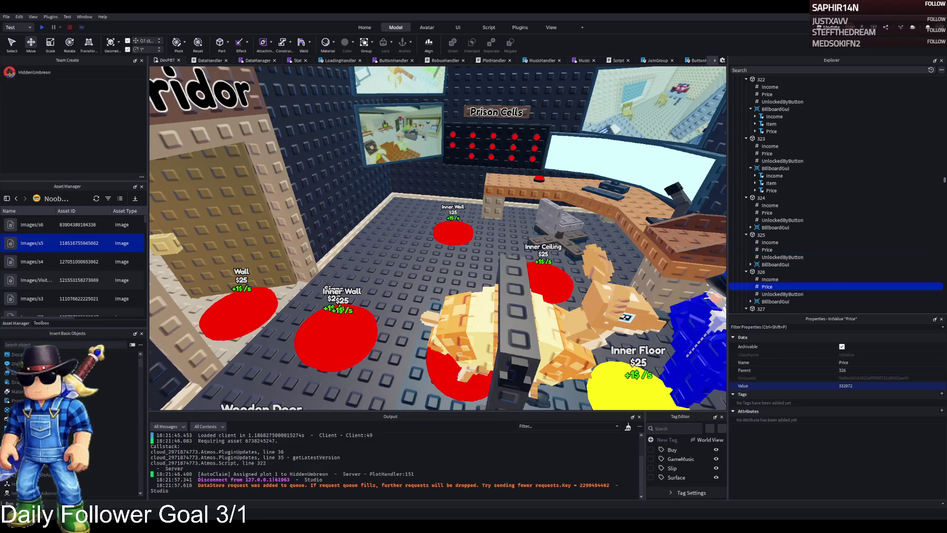
click(870, 386)
text(343062)
Set the prices of buttons 327 and 328 to 346493 and 349958
scroll(819, 298, down, 2)
click(767, 291)
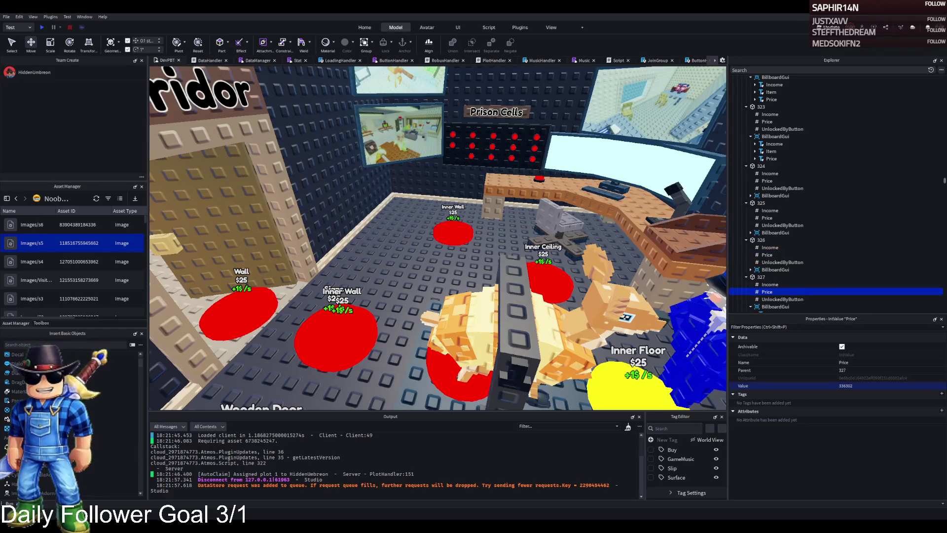
click(858, 386)
text(346493)
scroll(784, 298, down, 1)
scroll(784, 298, down, 2)
click(763, 303)
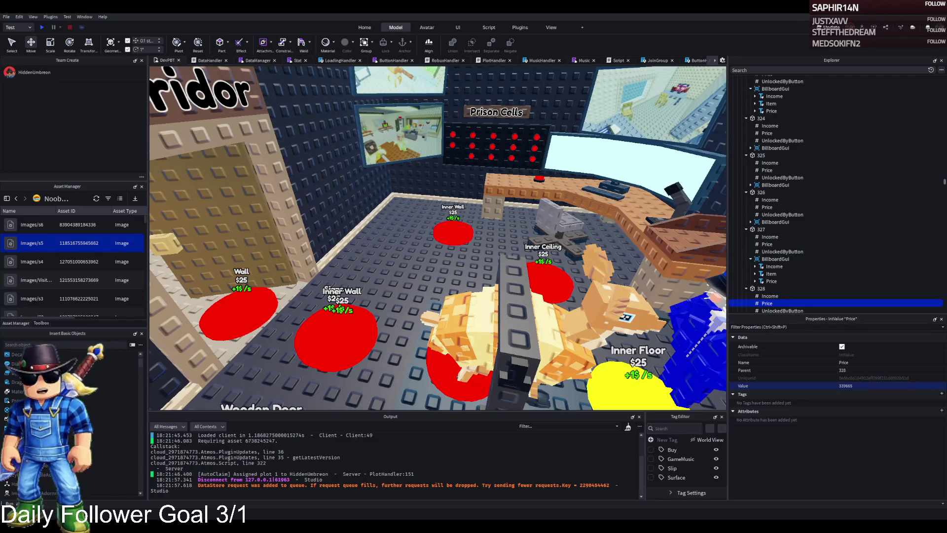
key(Return)
Set button 328's Income value to 1800
scroll(838, 269, down, 3)
click(769, 249)
click(851, 385)
text(1800)
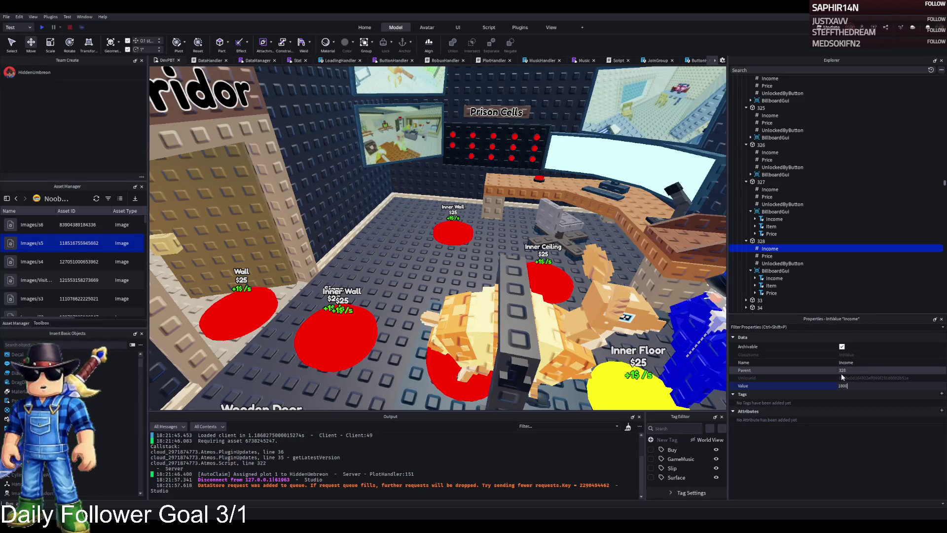
key(Return)
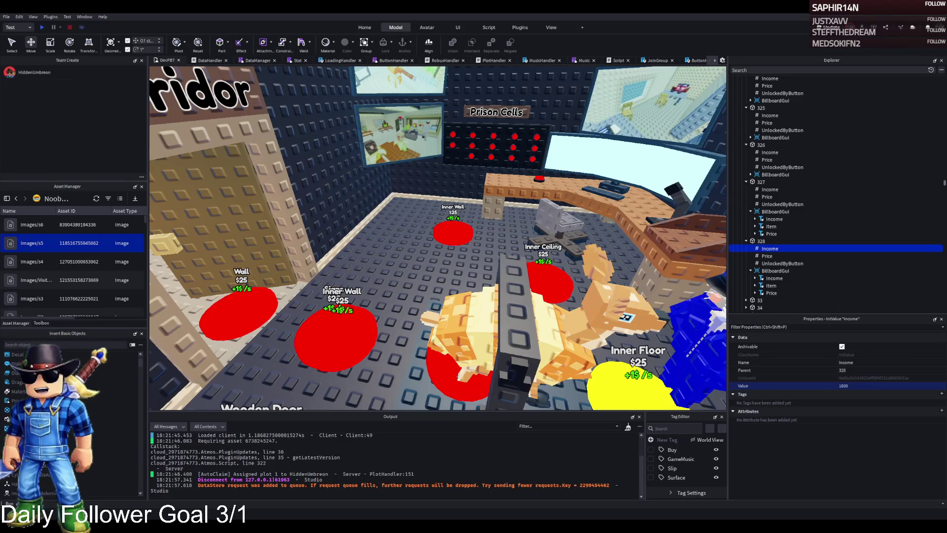
click(761, 240)
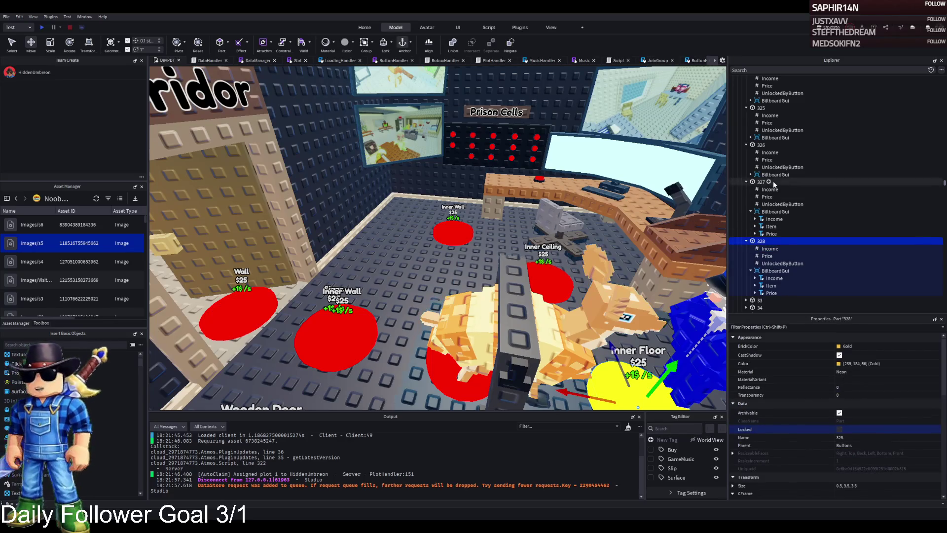
key(Left)
key(Left)
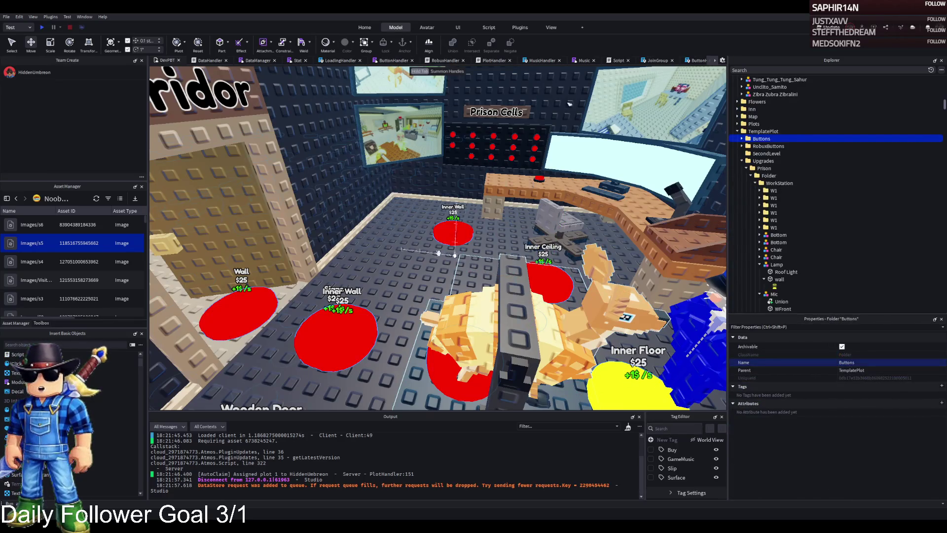
Rename the Roof part inside upgrade model 328 to Floor
click(411, 259)
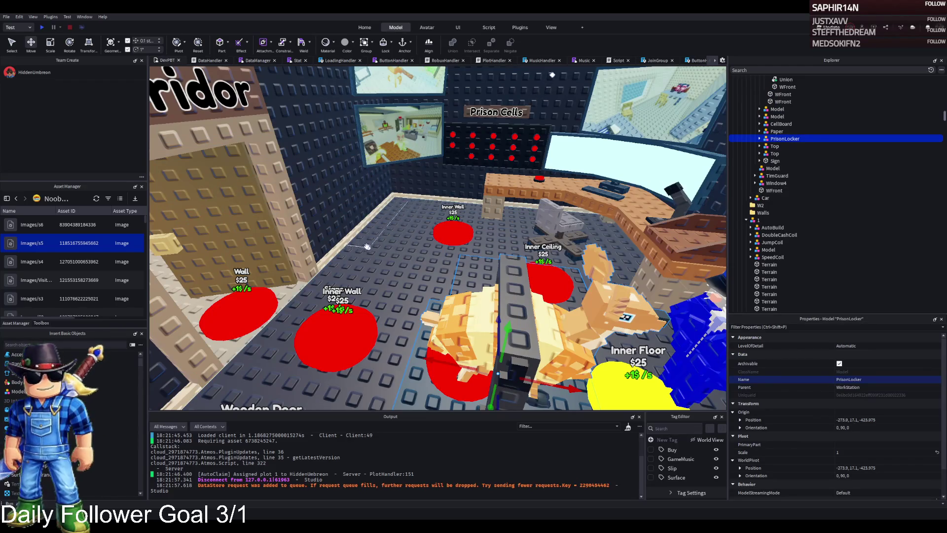
click(411, 258)
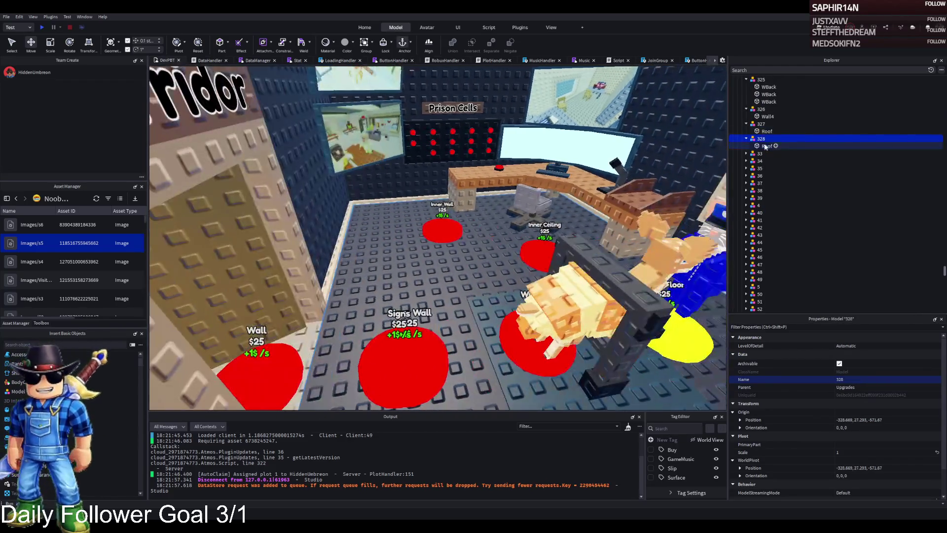
click(765, 146)
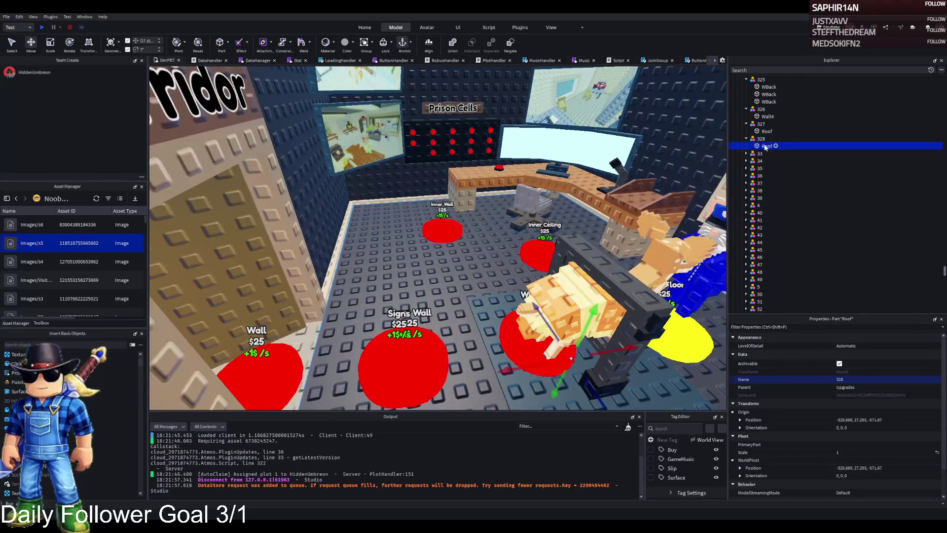
key(F2)
text(Floor)
key(Return)
Move TemplatePlot into ReplicatedStorage and start a playtest
click(746, 109)
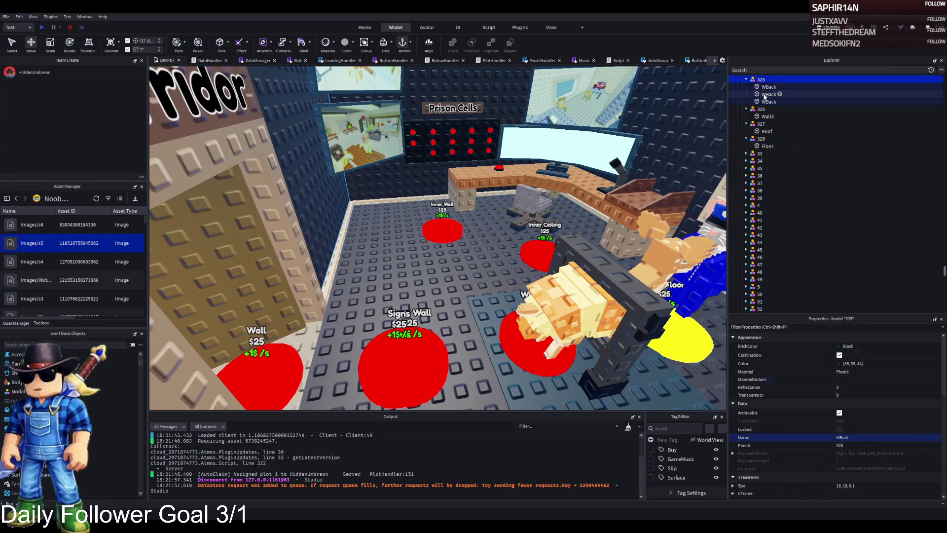
click(764, 110)
drag(765, 109, 764, 227)
key(F5)
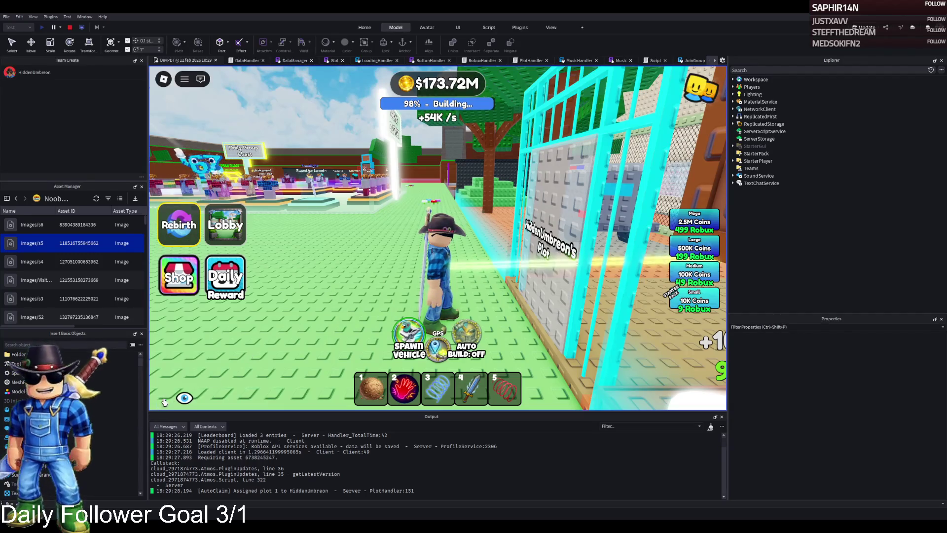
Walk the character through the gate, jail corridor and coloured pads to the Control Room doorway
key(w)
key(w)
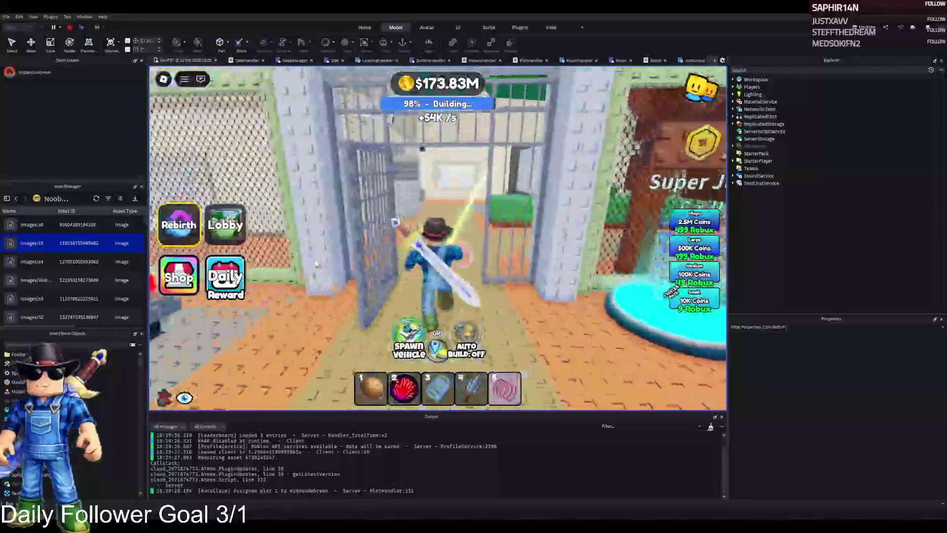
key(w)
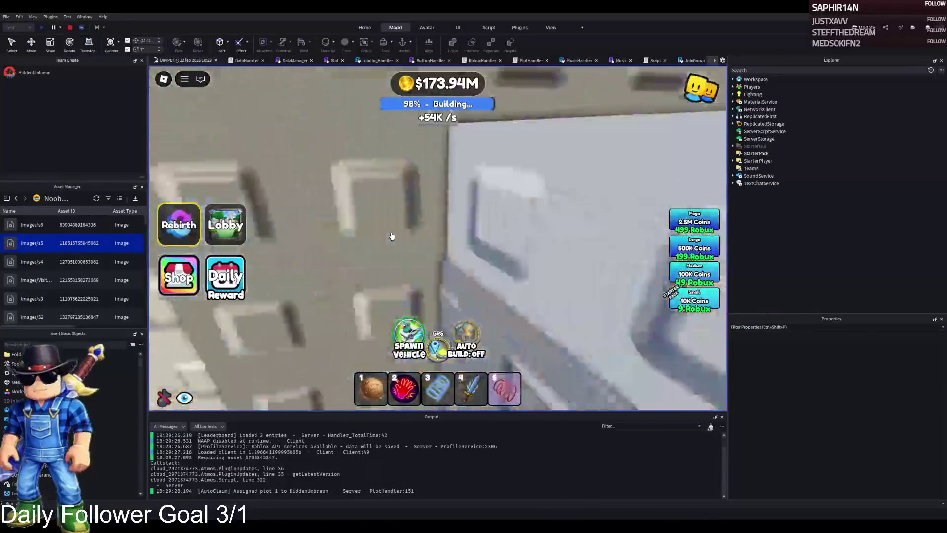
key(w)
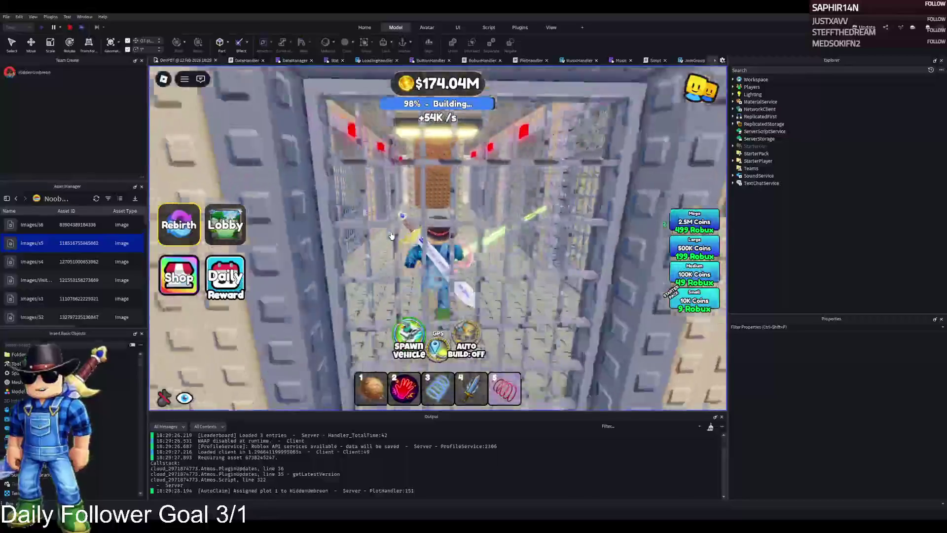
key(w)
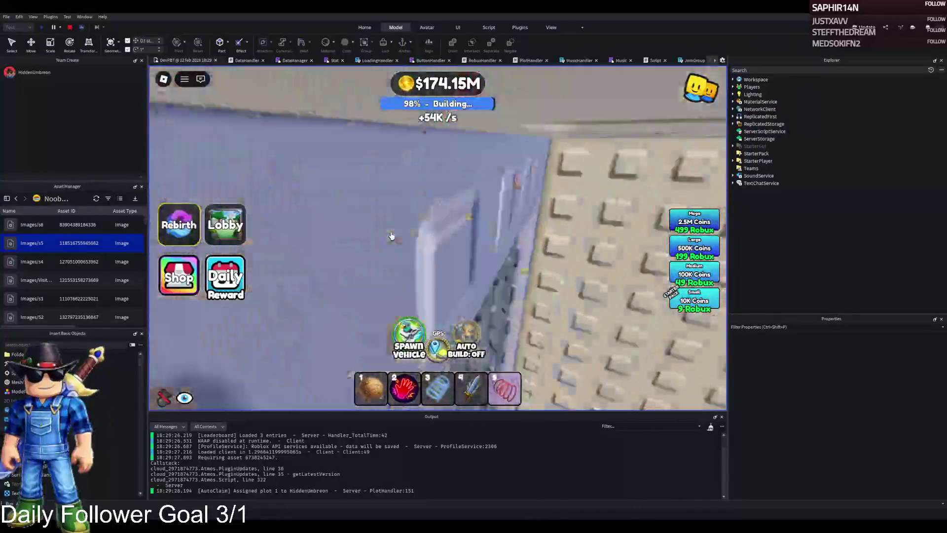
key(w)
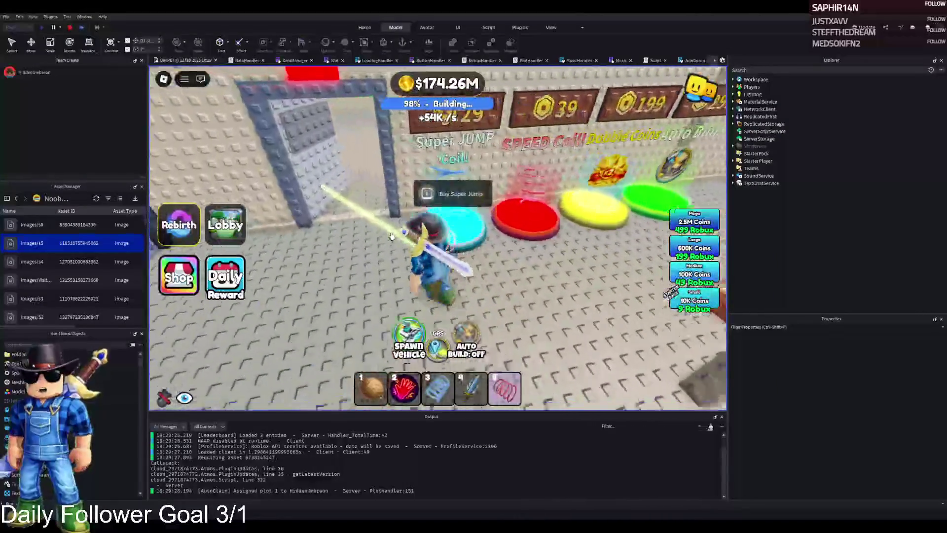
key(w)
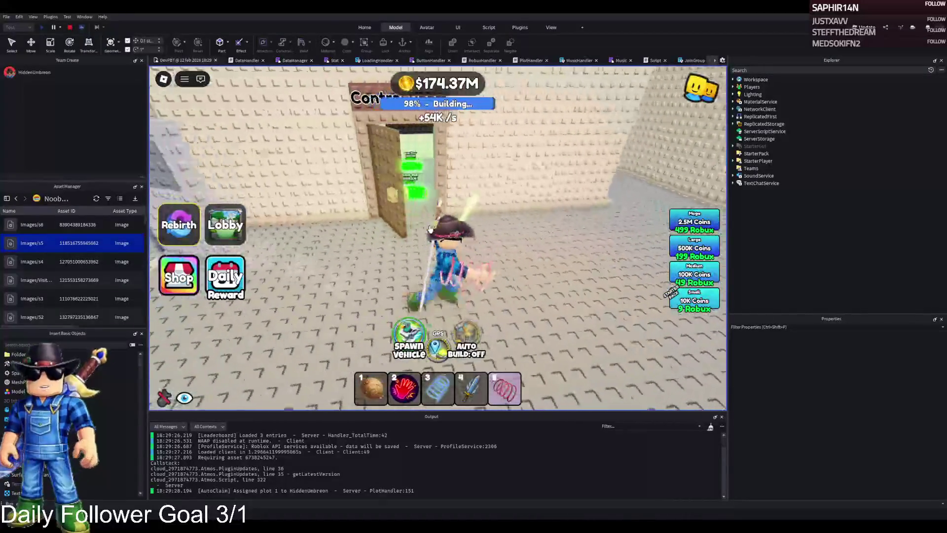
key(w)
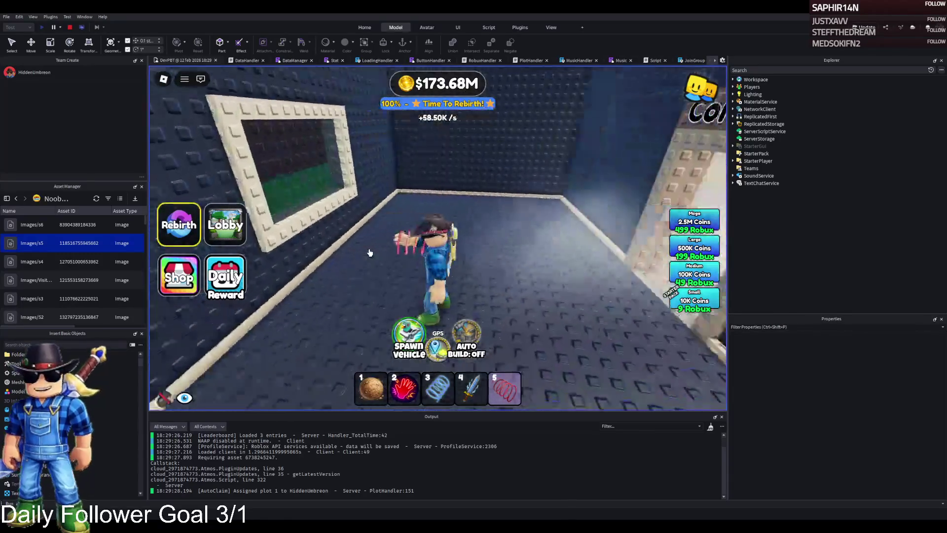
Look around the Control Room briefly, then stop the playtest
key(d)
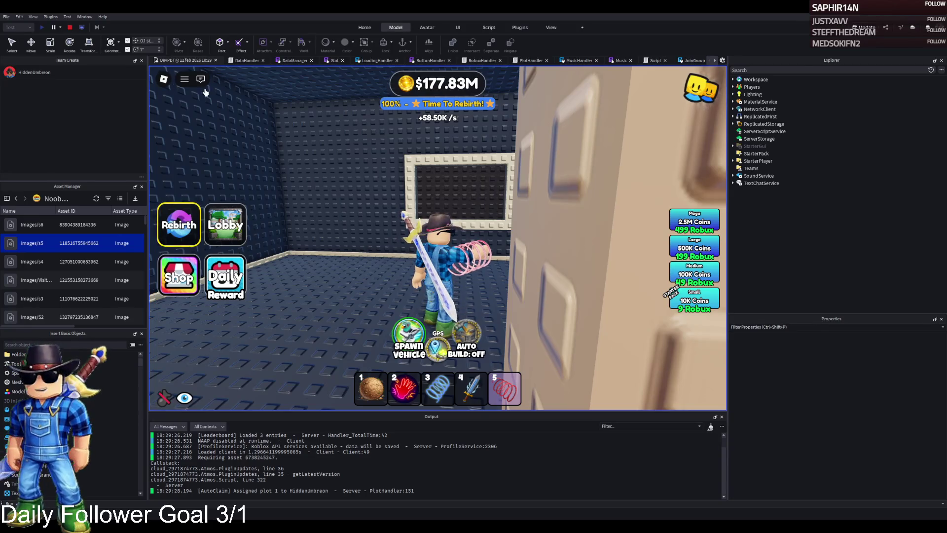
key(s)
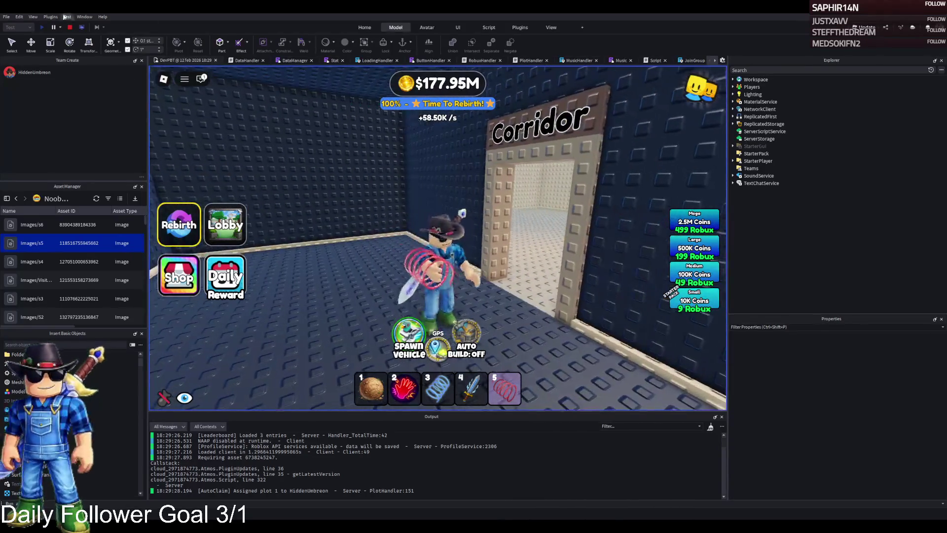
click(70, 28)
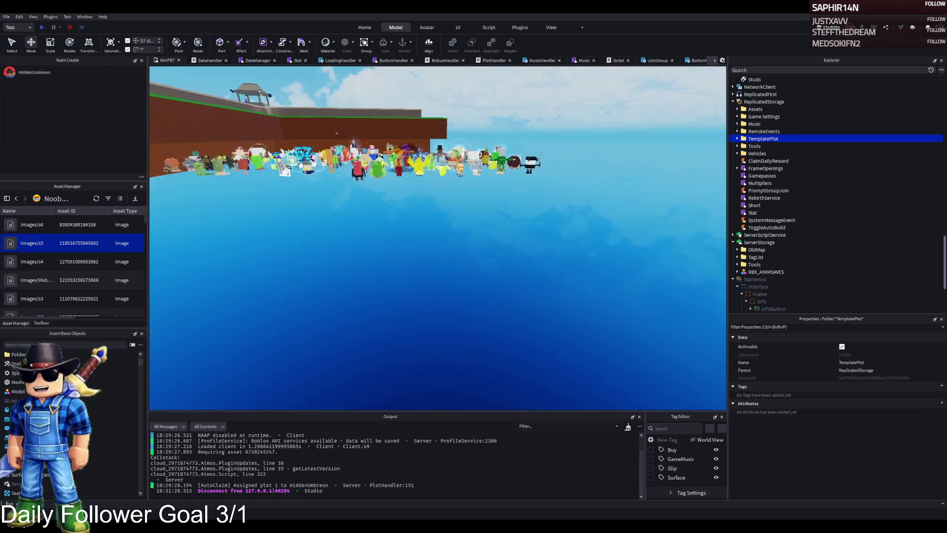
Move TemplatePlot back into Workspace and view the Control Room desk area
key(ctrl+x)
key(ctrl+v)
key(w)
key(a)
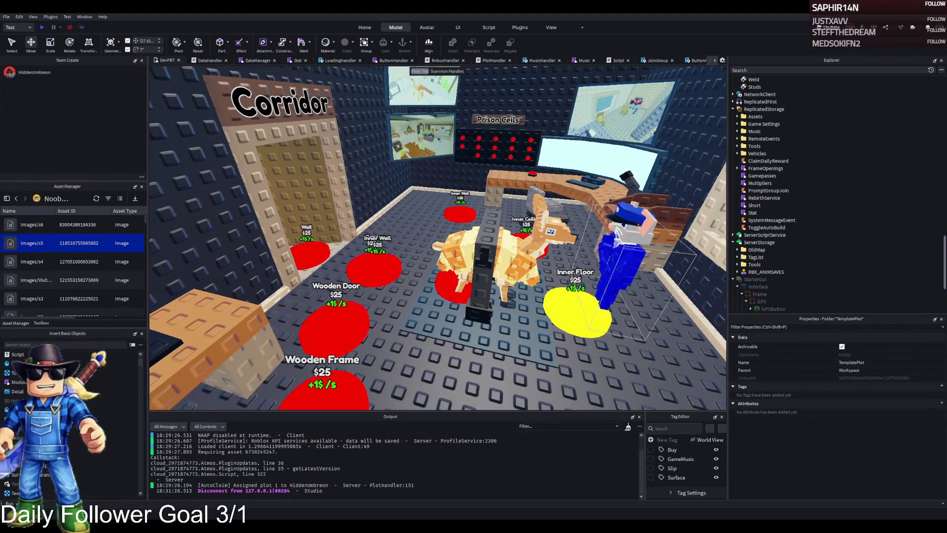
key(s)
key(d)
key(w)
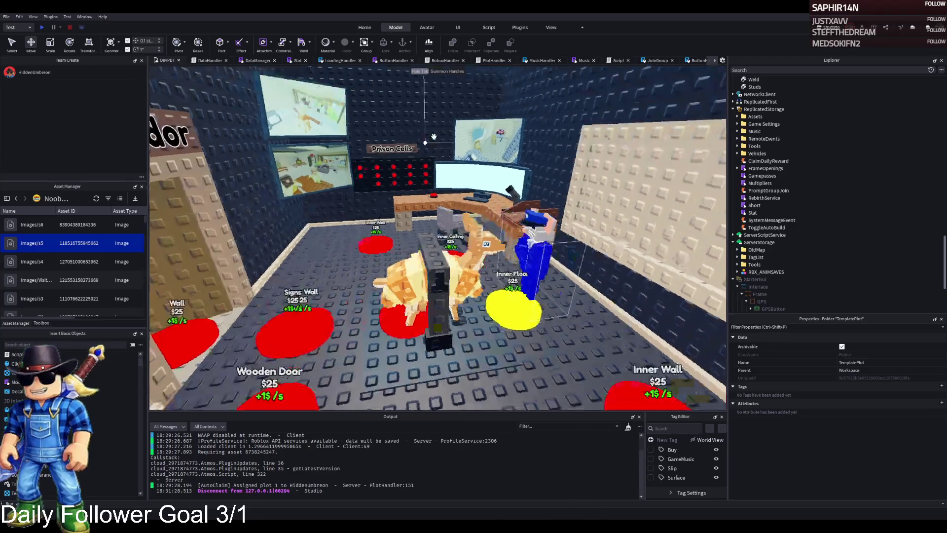
key(s)
key(d)
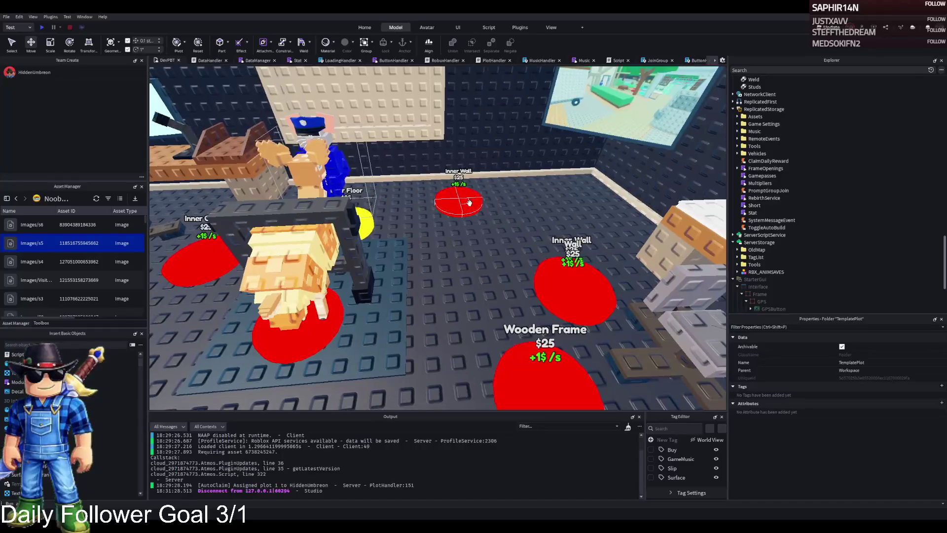
Collapse buttons 324 to 328 in Explorer and select button 328
click(455, 199)
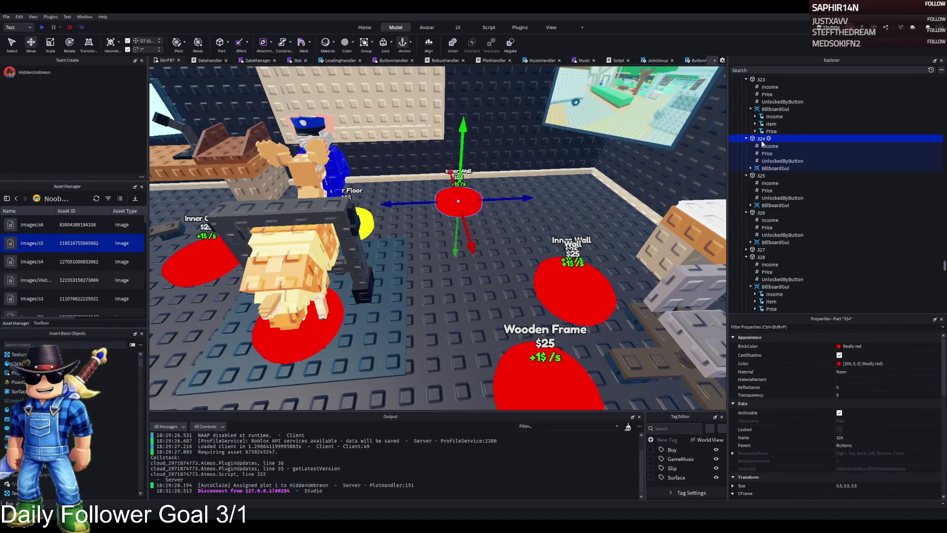
key(Left)
key(Down)
key(Left)
key(Down)
key(Left)
click(760, 168)
key(Left)
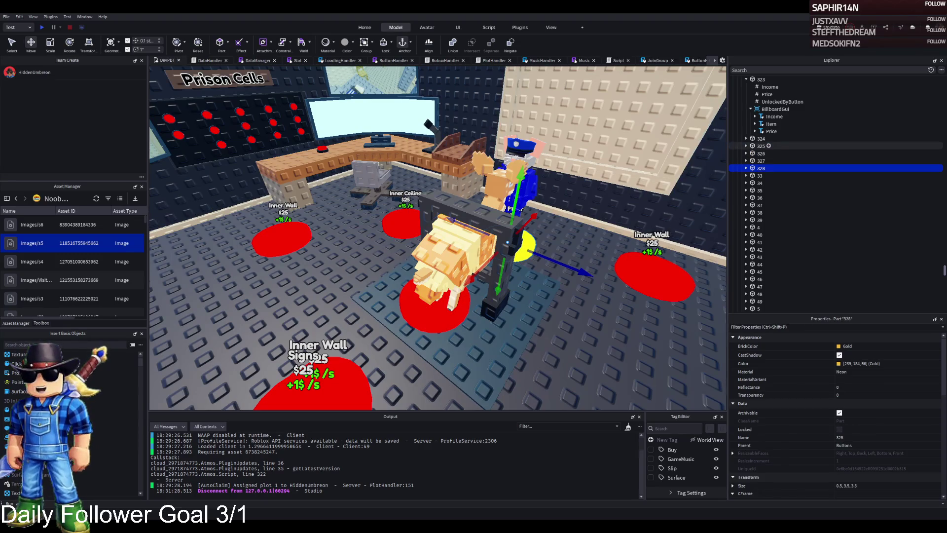
scroll(570, 209, up, 2)
mouse_move(570, 209)
mouse_down()
mouse_move(487, 271)
mouse_move(419, 288)
mouse_move(410, 340)
mouse_up()
Duplicate button 328 over the Inner Ceiling pad as button 329
key(ctrl+d)
key(F2)
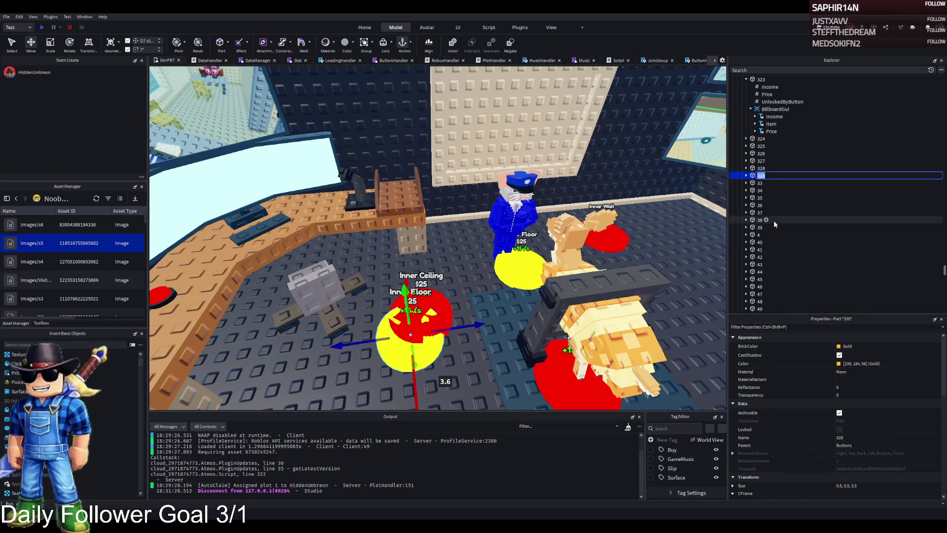
key(Return)
key(Right)
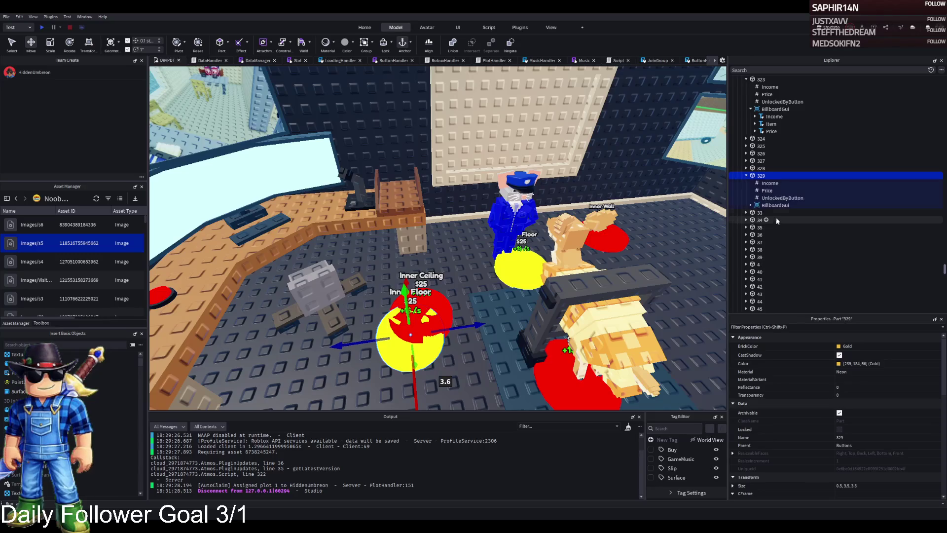
key(Down)
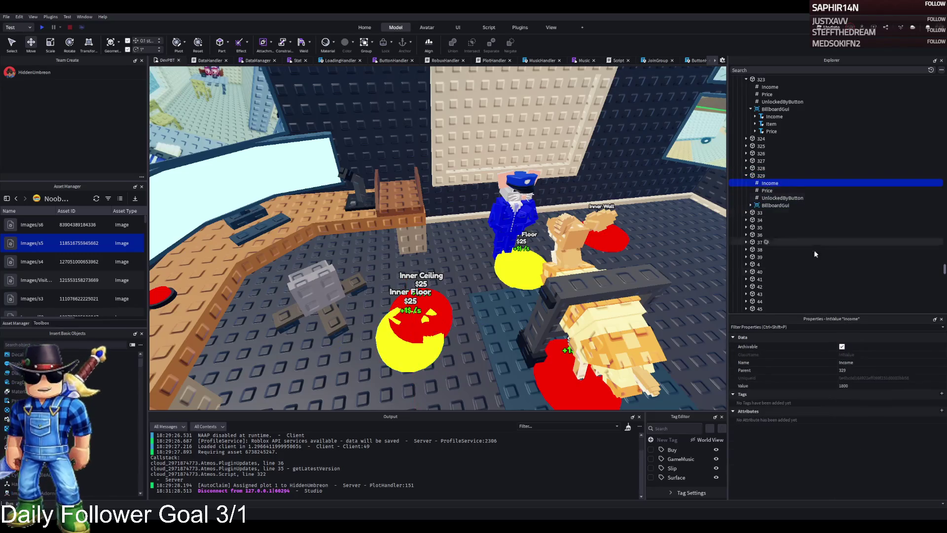
Set button 329's Income to 0 and add a new folder inside it
click(861, 388)
text(0)
click(778, 199)
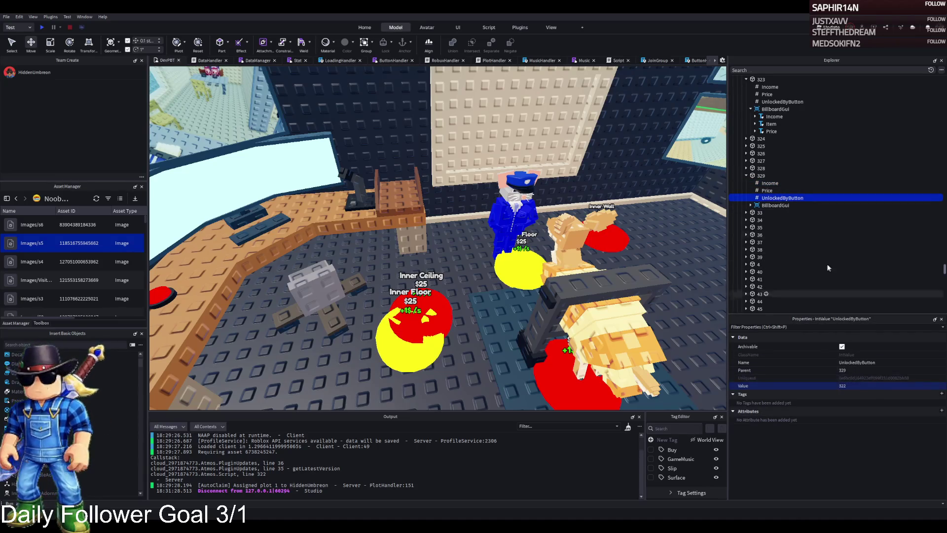
click(771, 176)
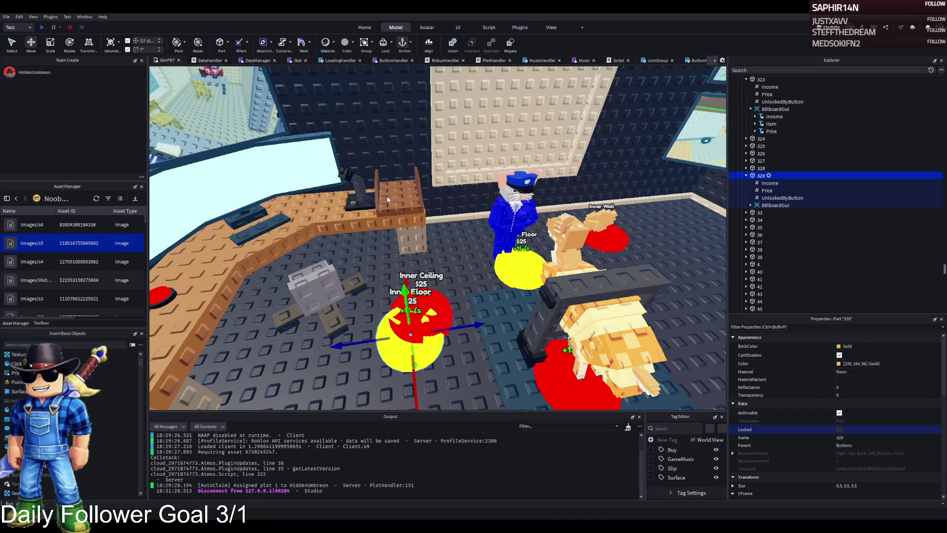
key(ctrl+alt+f)
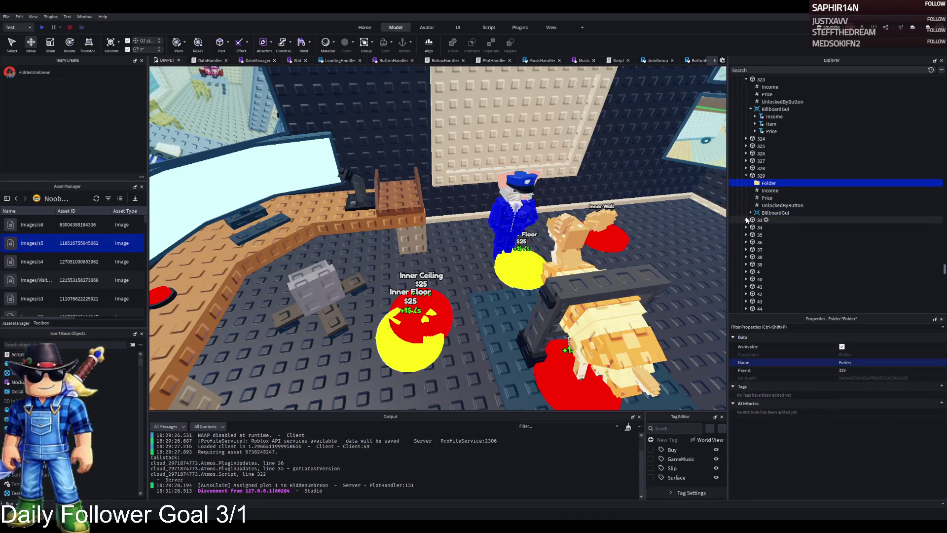
Rename pad 329's new folder to UnlockedByButton
right_click(673, 217)
key(s)
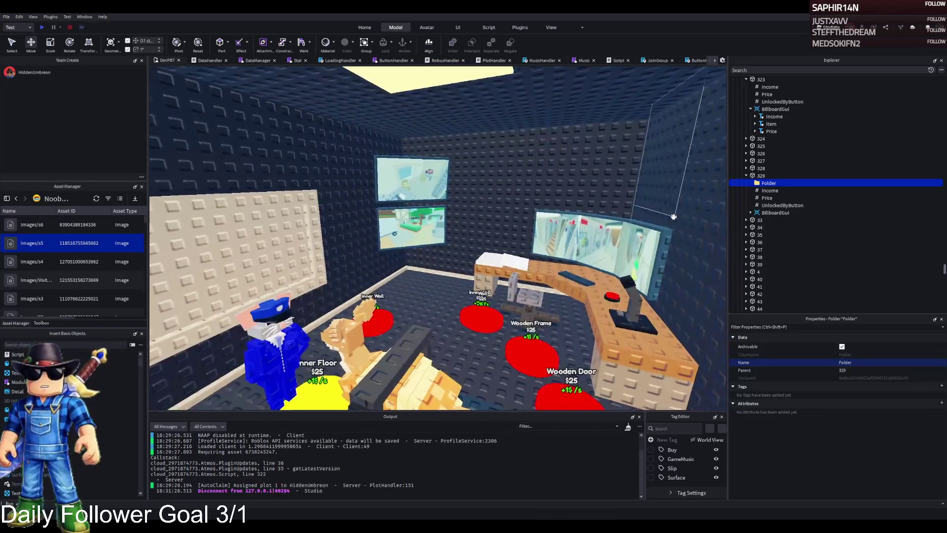
key(Left)
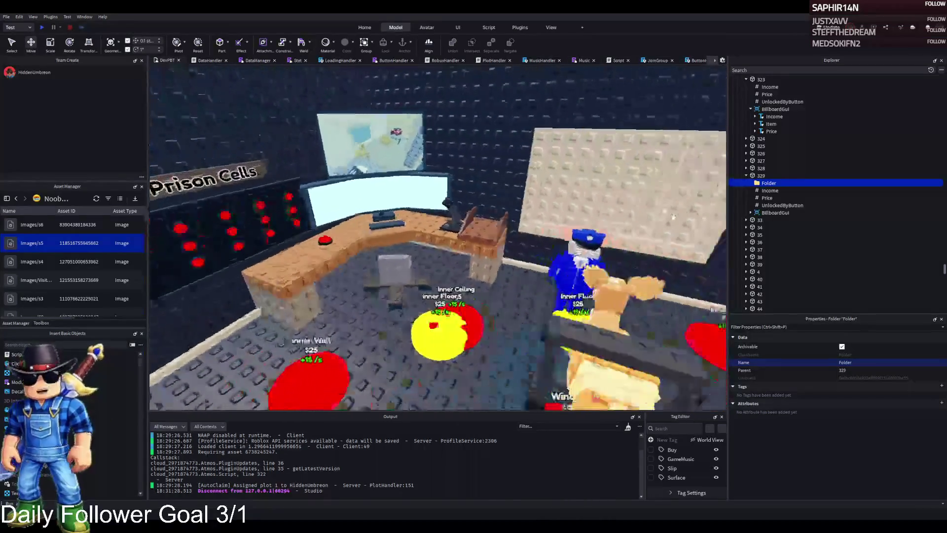
key(Left)
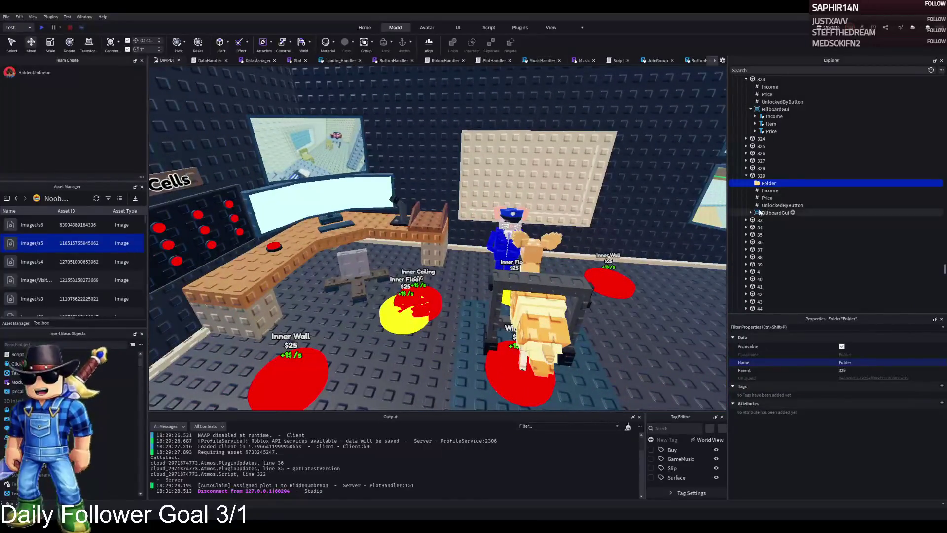
click(781, 205)
key(Up)
key(Up)
key(Up)
key(F2)
text(UnlockedByButton)
key(Return)
Move the UnlockedByButton value into the folder and rename it Value
drag(781, 205, 791, 184)
key(F2)
text(Value)
key(Return)
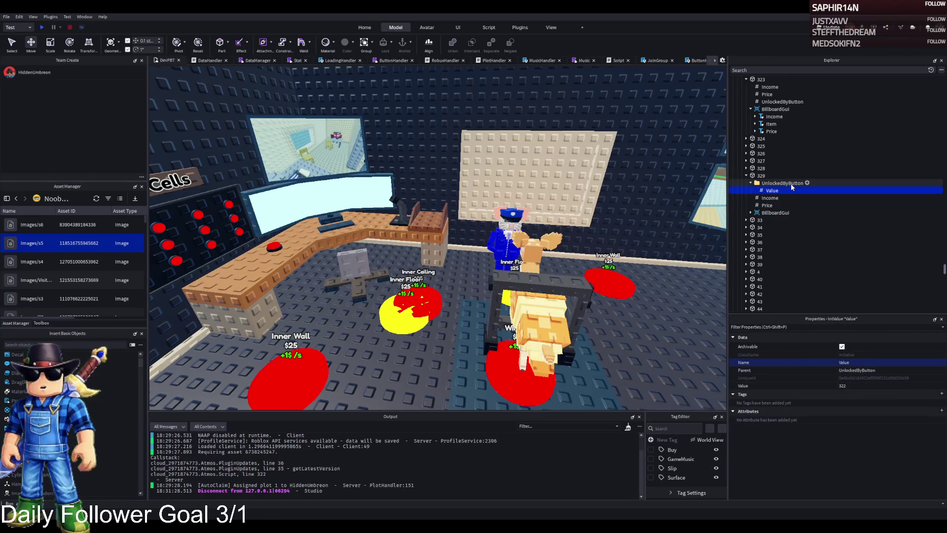
Duplicate the Value entry repeatedly, numbering the copies up to 326
click(876, 385)
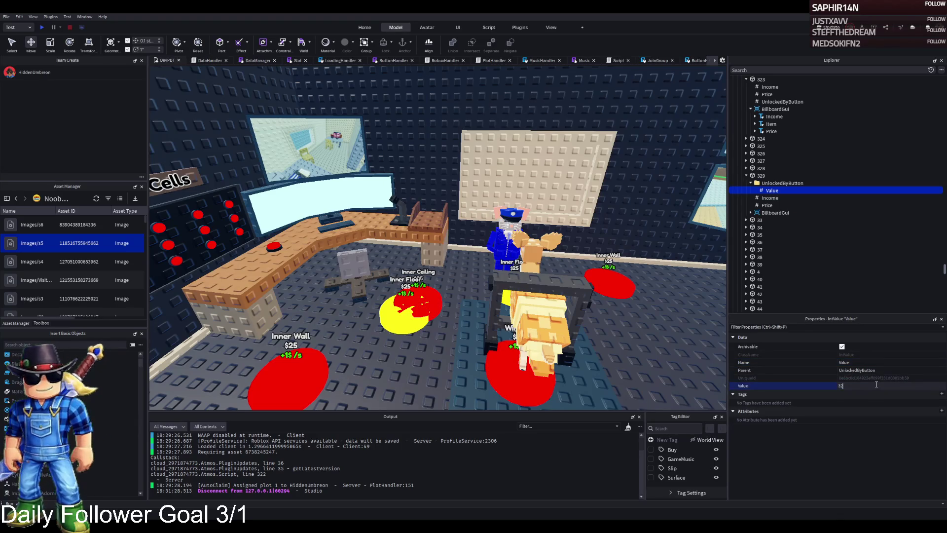
text(323)
key(ctrl+d)
click(876, 384)
key(BackSpace)
text(4)
key(ctrl+d)
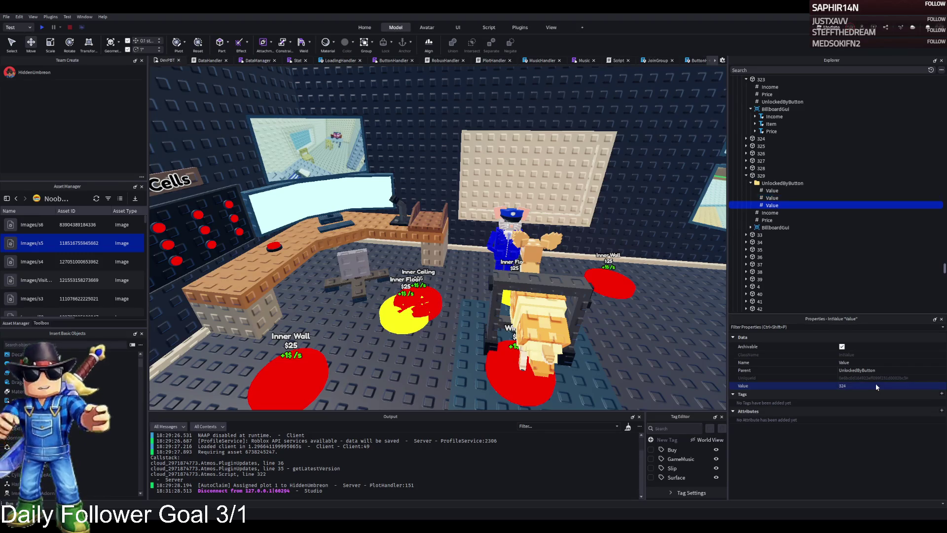
click(875, 385)
key(BackSpace)
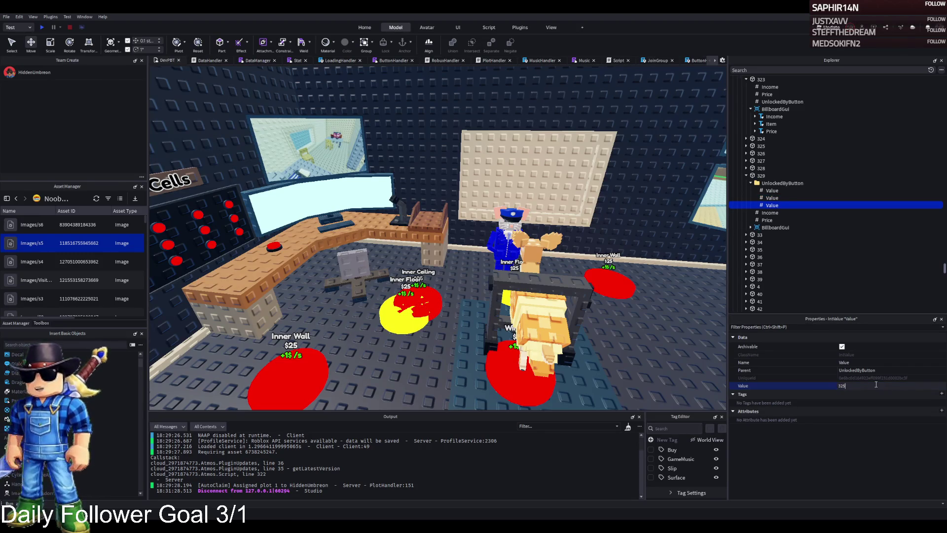
key(ctrl+d)
click(875, 385)
key(BackSpace)
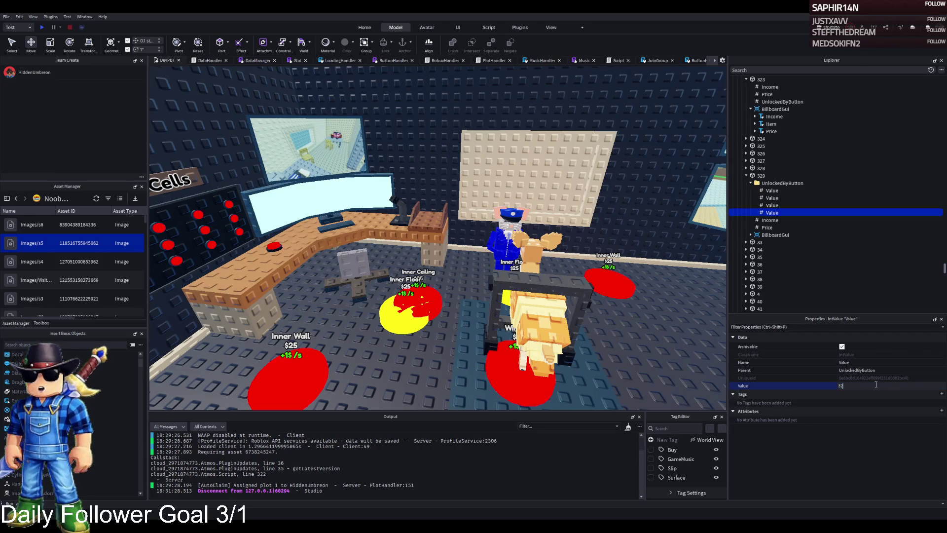
key(Return)
Add two more Value copies set to 327 and 328
key(ctrl+d)
click(876, 385)
key(BackSpace)
text(7)
key(Return)
key(ctrl+d)
click(876, 385)
key(BackSpace)
text(8)
key(Return)
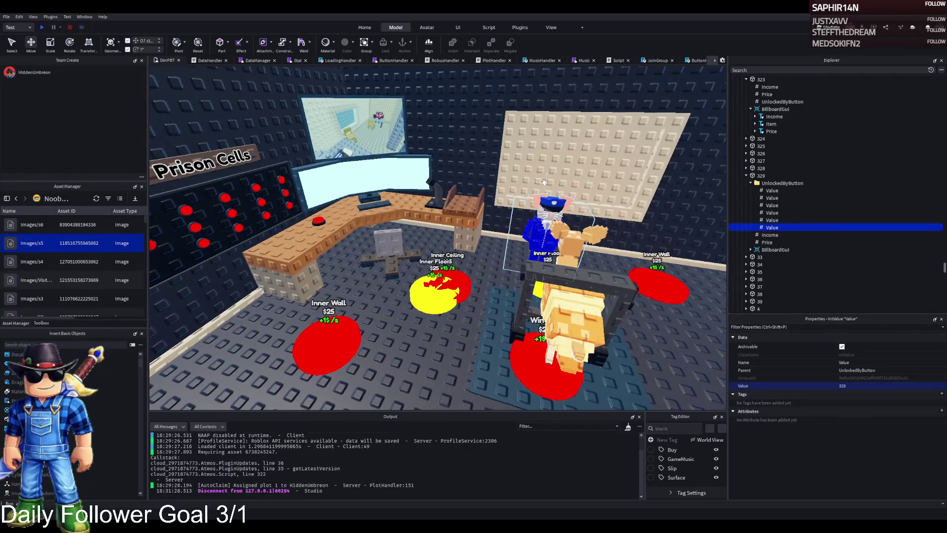
Move part 329 beside the Inner Wall and Inner Ceiling pads and colour it Really red
click(733, 175)
drag(390, 321, 379, 348)
click(840, 348)
click(794, 409)
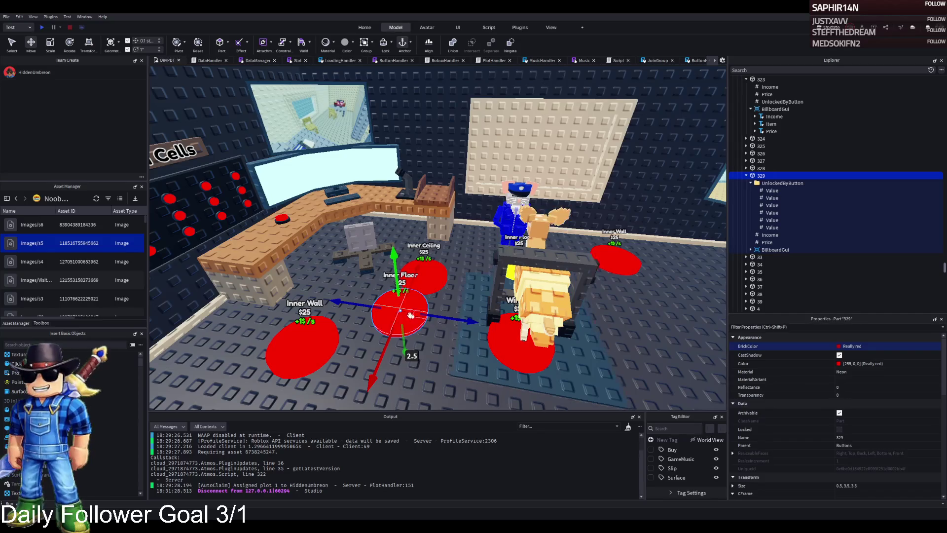
drag(416, 316, 376, 308)
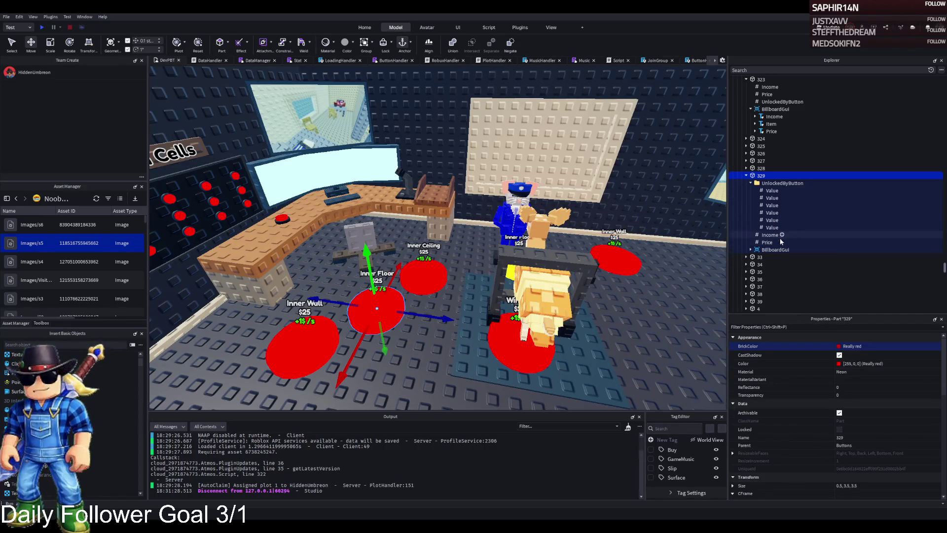
Set the Item label text on 329's billboard to Desk Legs
click(751, 250)
click(770, 264)
scroll(883, 415, down, 3)
click(881, 351)
text(Desk Legs)
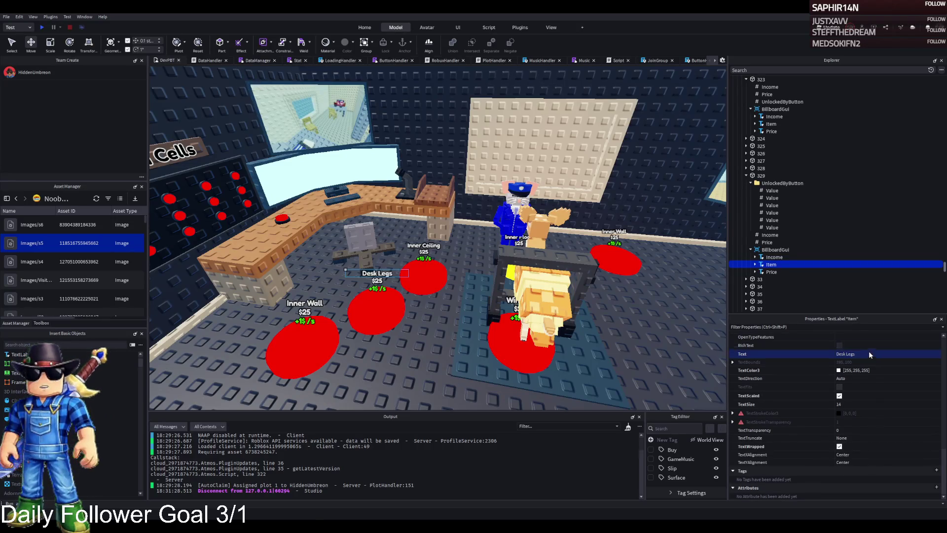
key(Return)
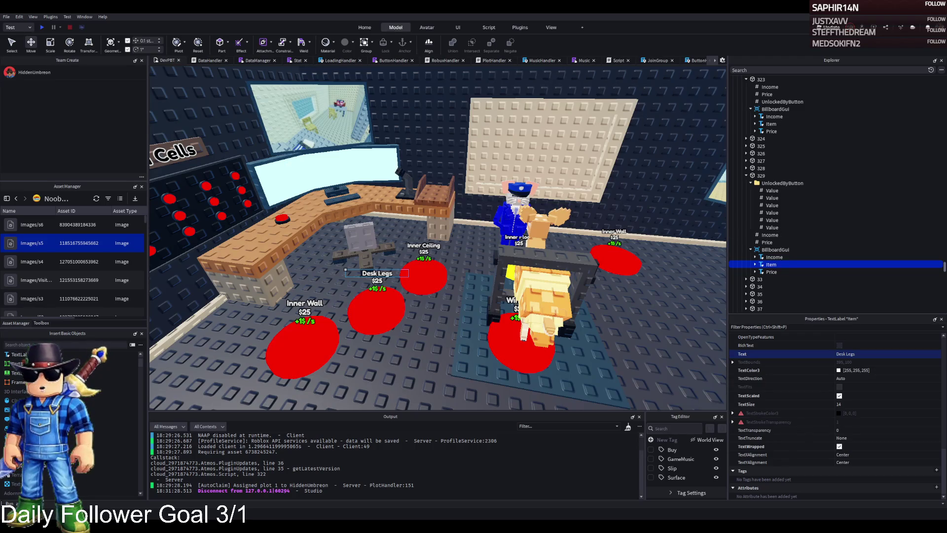
Shift the Desk Legs pad rightward on the floor
scroll(412, 293, up, 3)
scroll(412, 293, up, 2)
click(459, 281)
drag(468, 289, 539, 279)
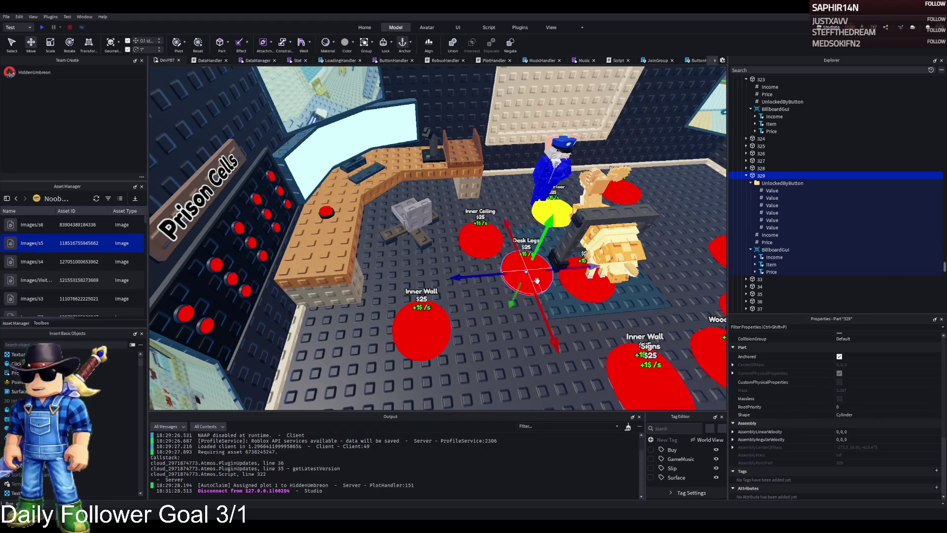
Set the Desk Legs button's Price value to 351708
scroll(539, 256, up, 5)
key(f)
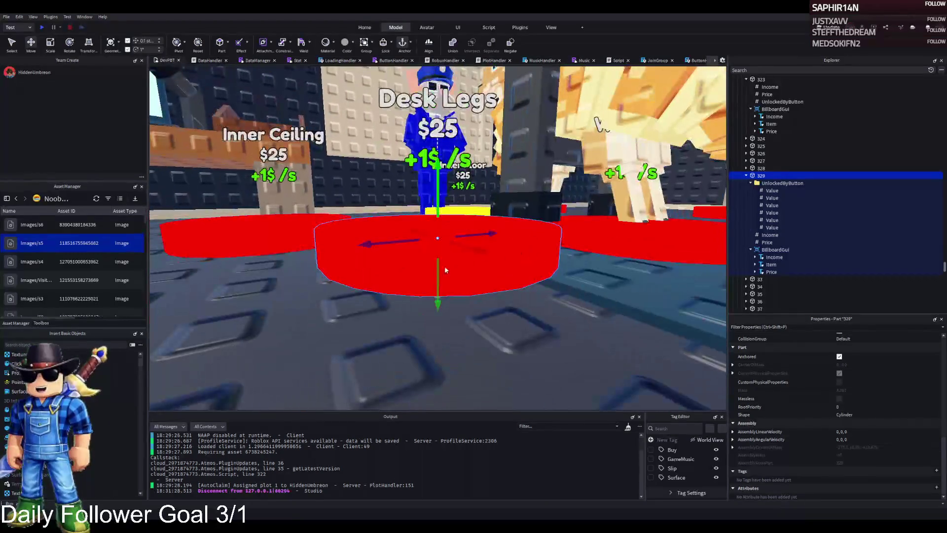
scroll(441, 276, down, 5)
click(751, 183)
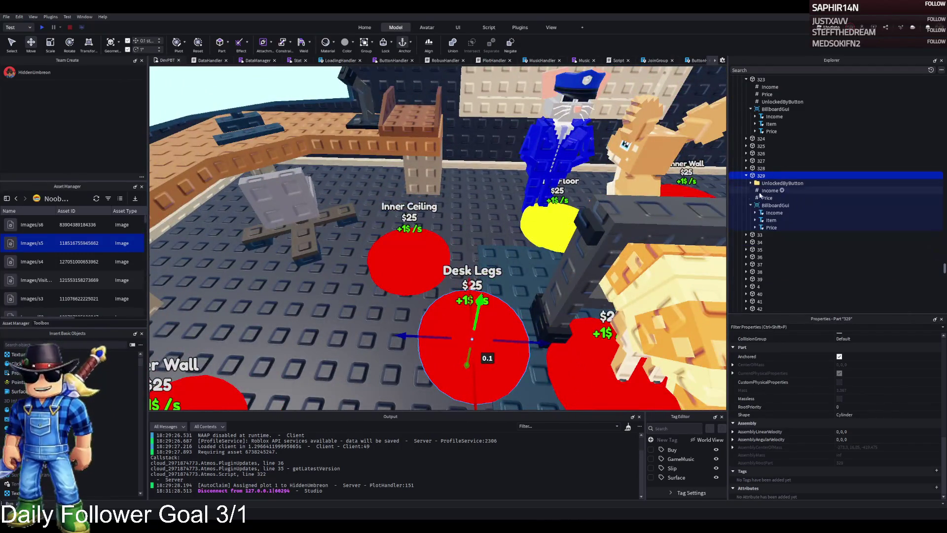
click(763, 197)
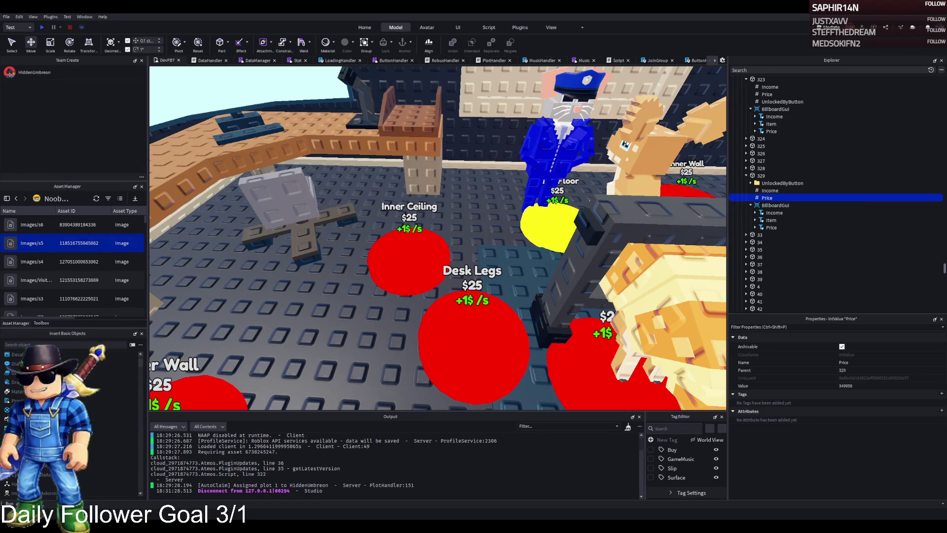
click(814, 385)
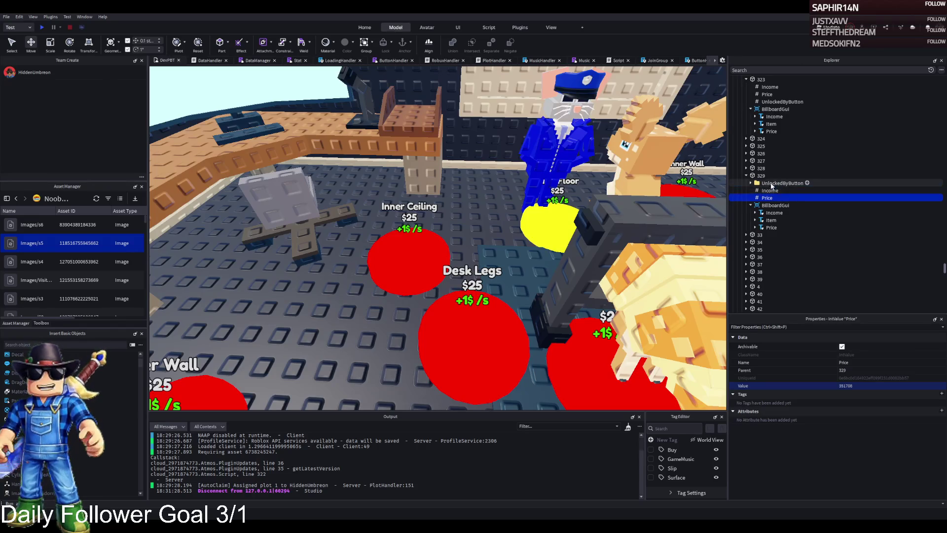
Reselect part 329 and duplicate the Desk Legs pad
click(764, 176)
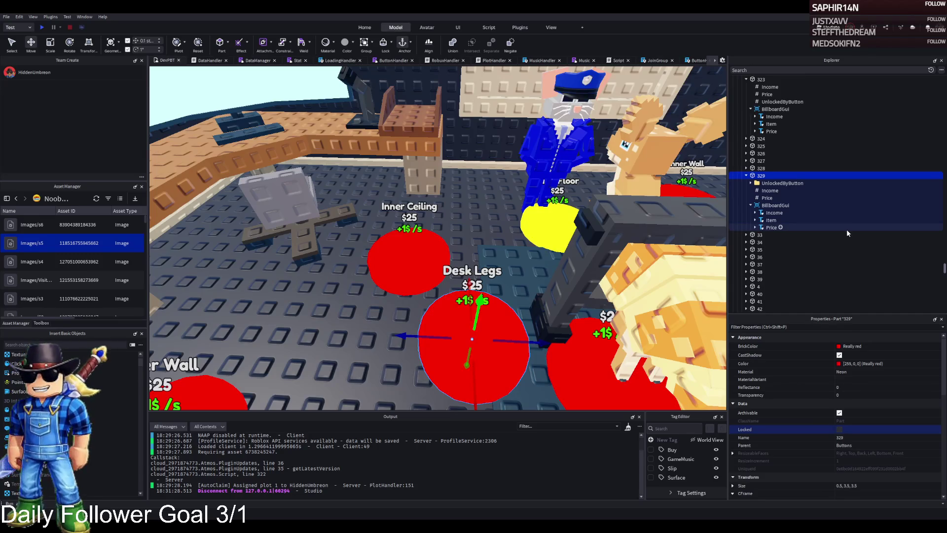
scroll(415, 262, down, 2)
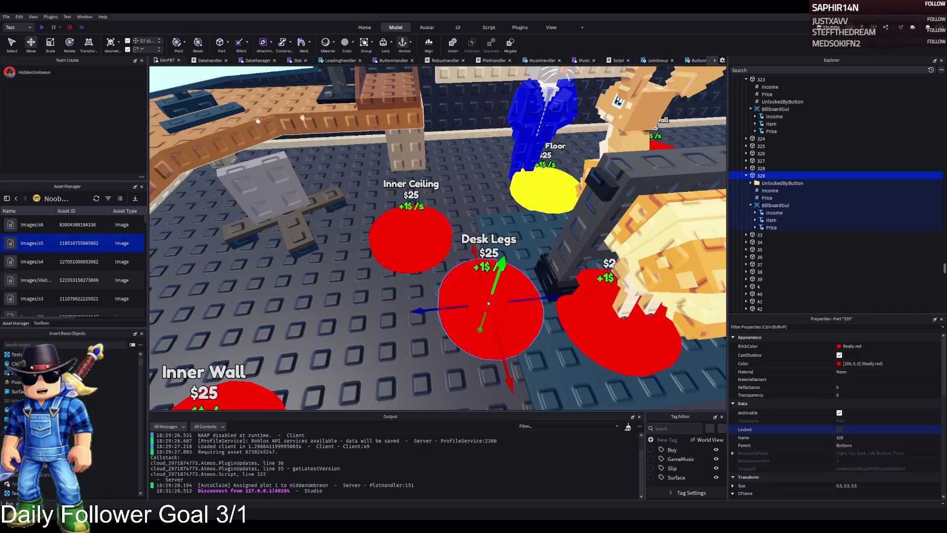
scroll(550, 236, down, 1)
scroll(551, 237, up, 1)
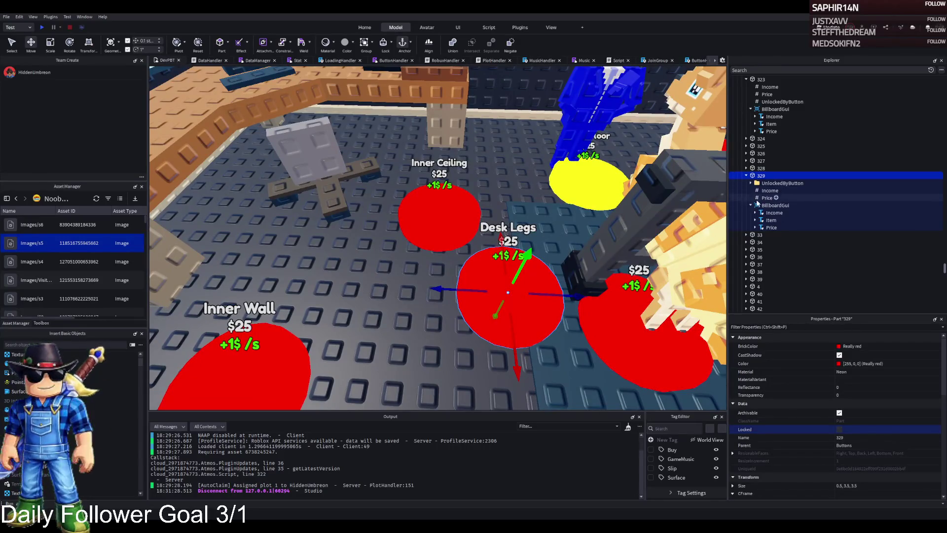
key(ctrl+d)
Place the duplicated pad left of Desk Legs and rename it 330
drag(554, 296, 396, 312)
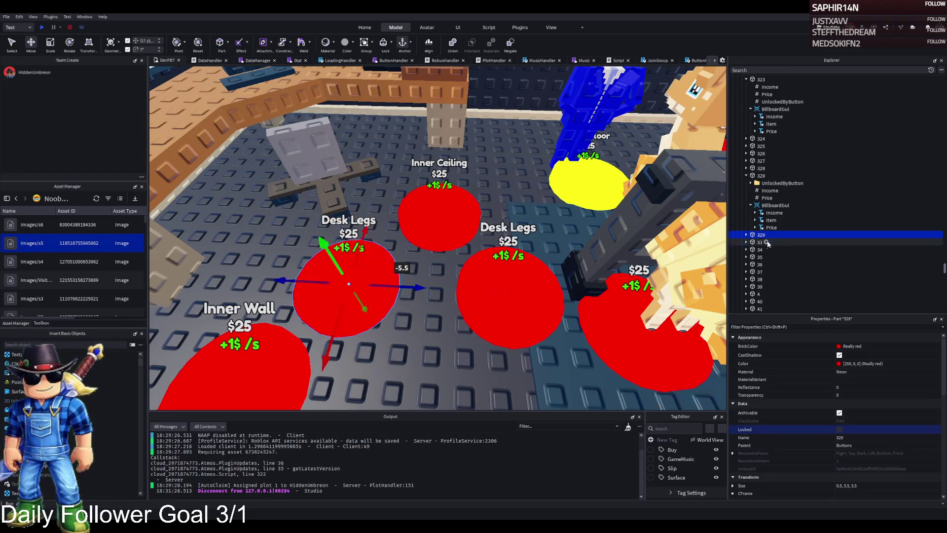
click(822, 234)
text(330)
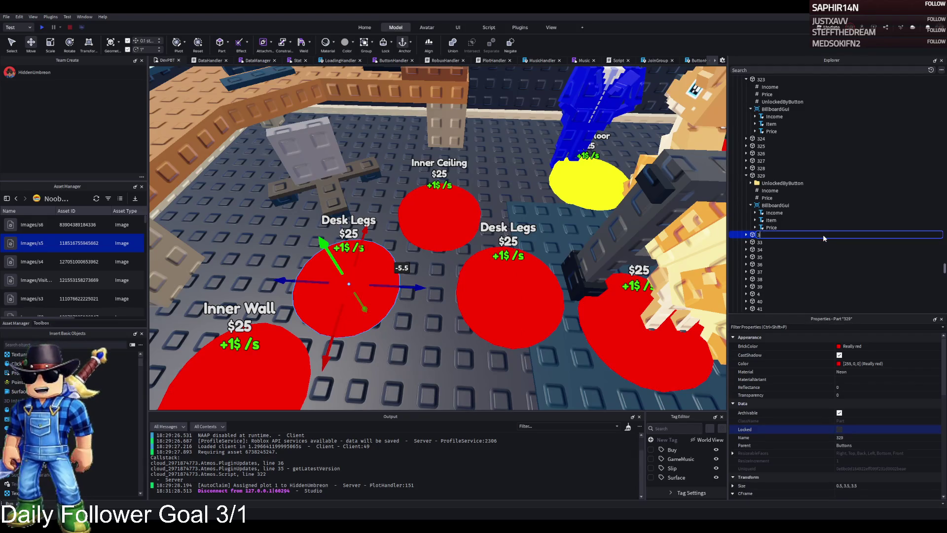
key(Return)
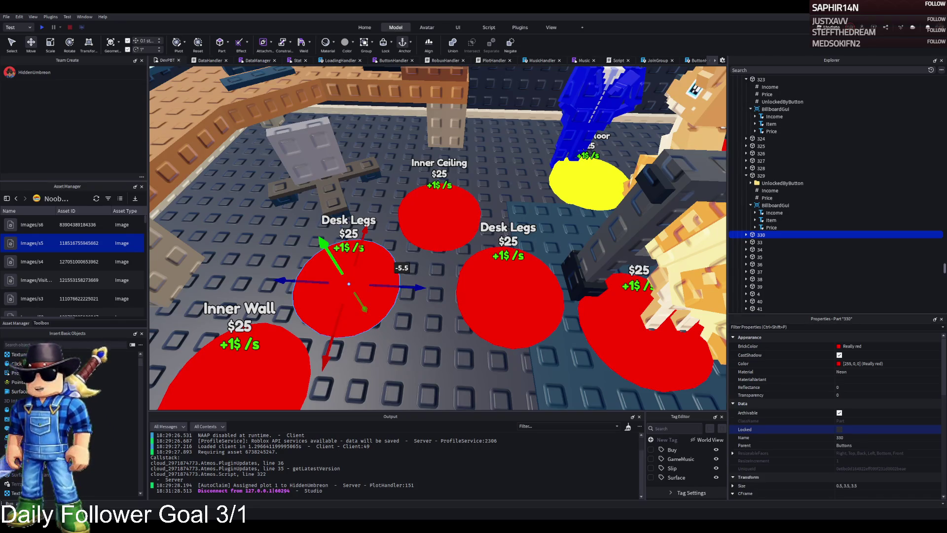
Give pad 330 an UnlockedByButton value of 330 and a Price of 353467
click(746, 235)
mouse_move(780, 242)
mouse_down()
mouse_move(771, 106)
mouse_move(777, 261)
mouse_up()
click(897, 385)
text(330)
key(Return)
click(766, 250)
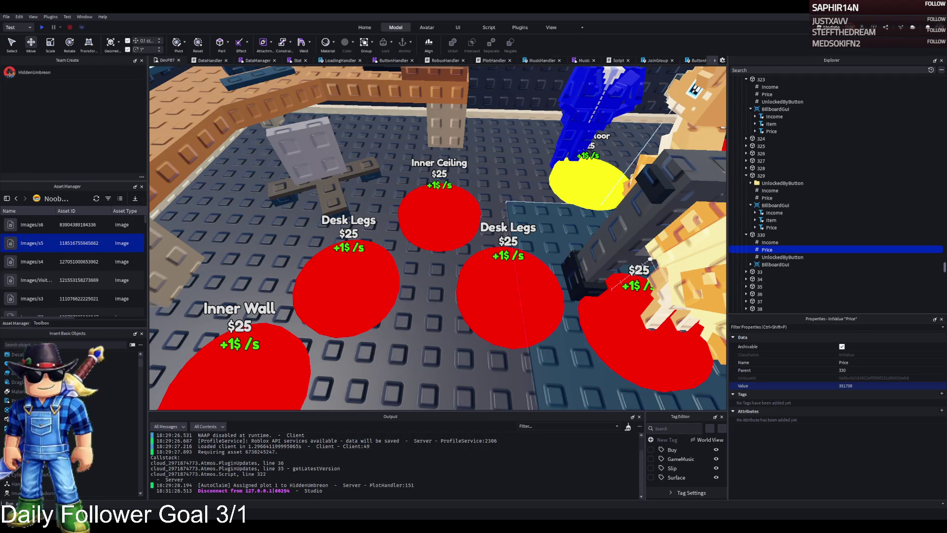
click(872, 385)
text(353467)
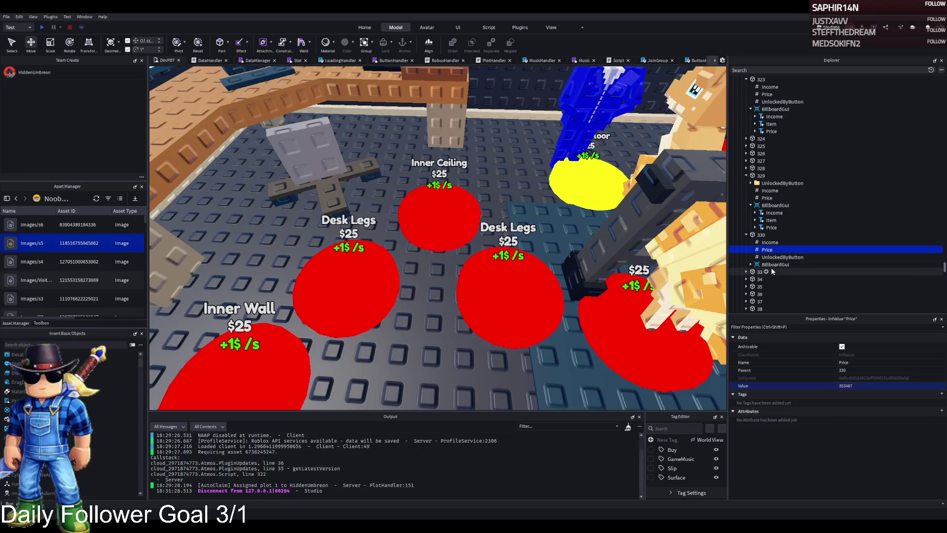
Change pad 330's Item label text to Desk Counter
click(771, 264)
click(750, 264)
click(771, 279)
scroll(862, 409, down, 10)
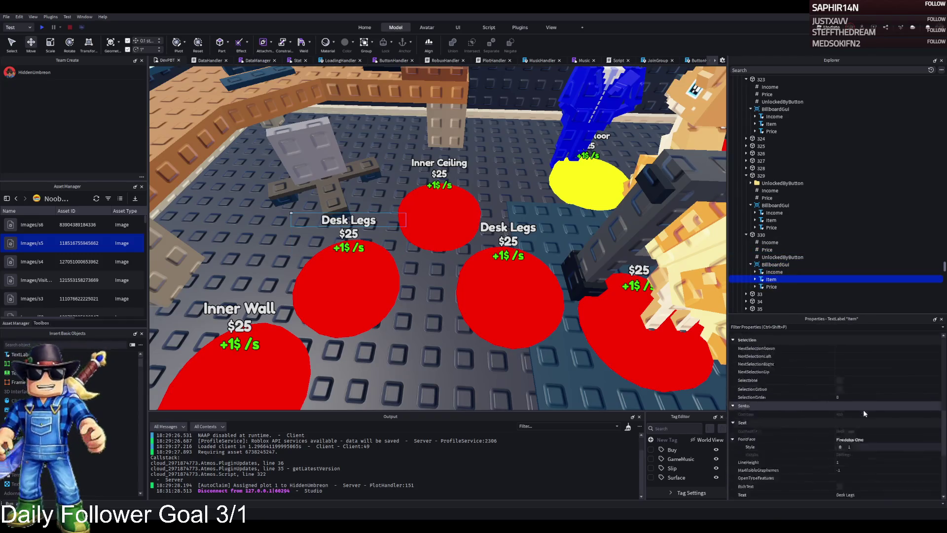
click(860, 420)
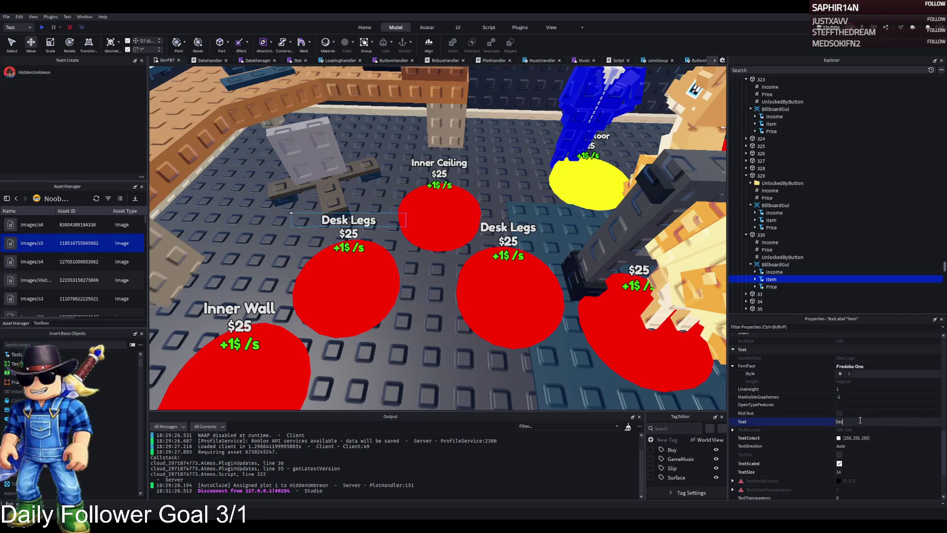
text(Counter)
key(Return)
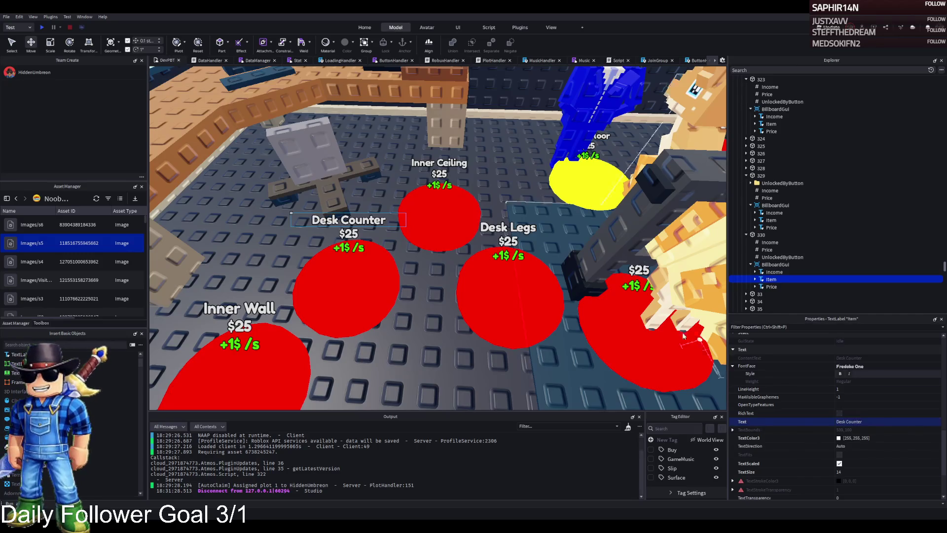
Correct pad 330's UnlockedByButton value to 329
key(s)
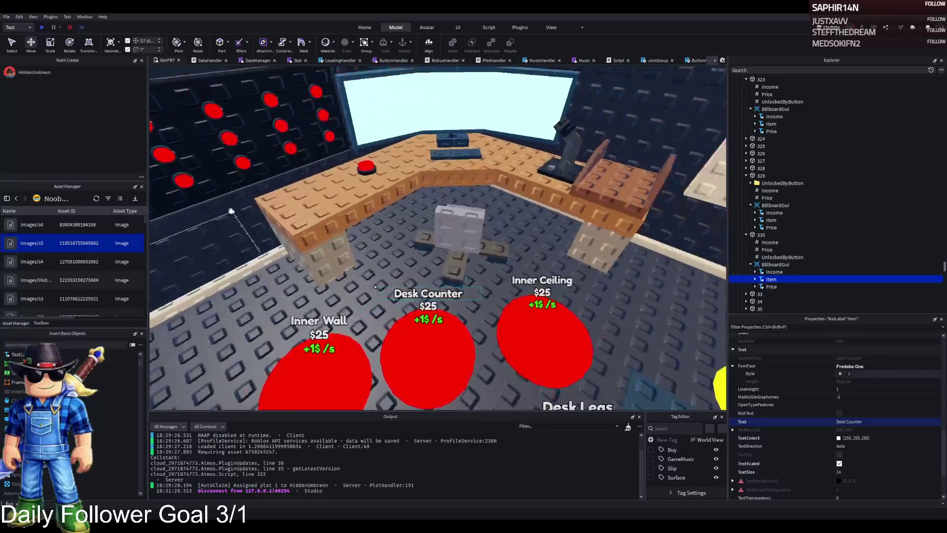
key(d)
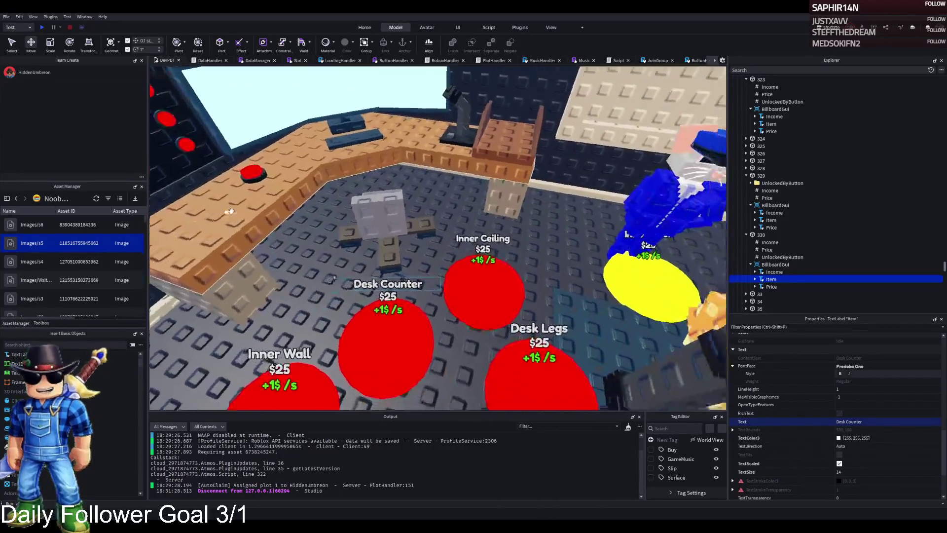
click(769, 257)
click(881, 387)
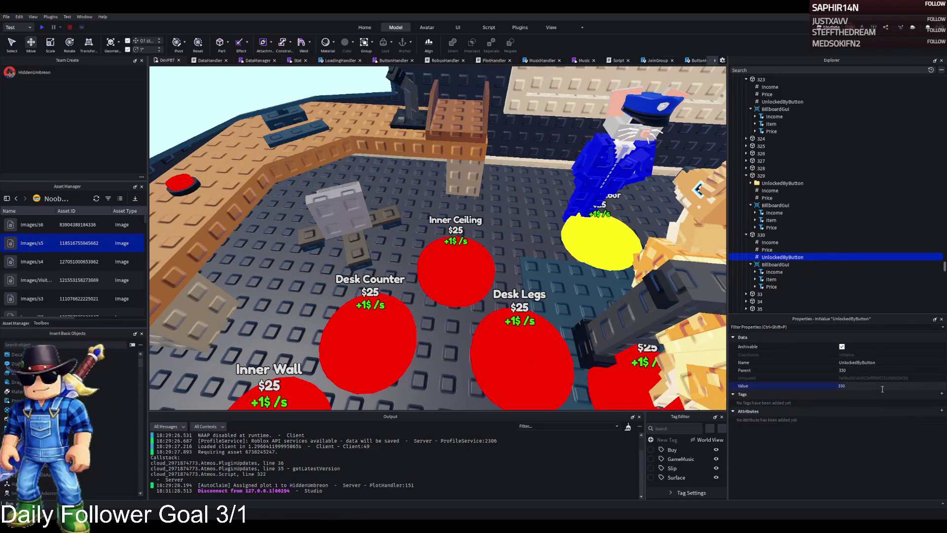
key(BackSpace)
key(BackSpace)
text(29)
key(Return)
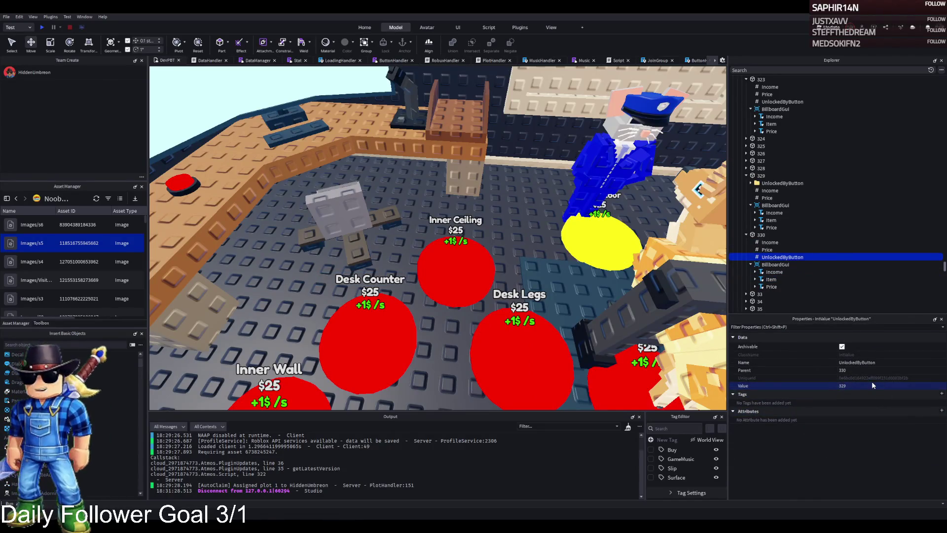
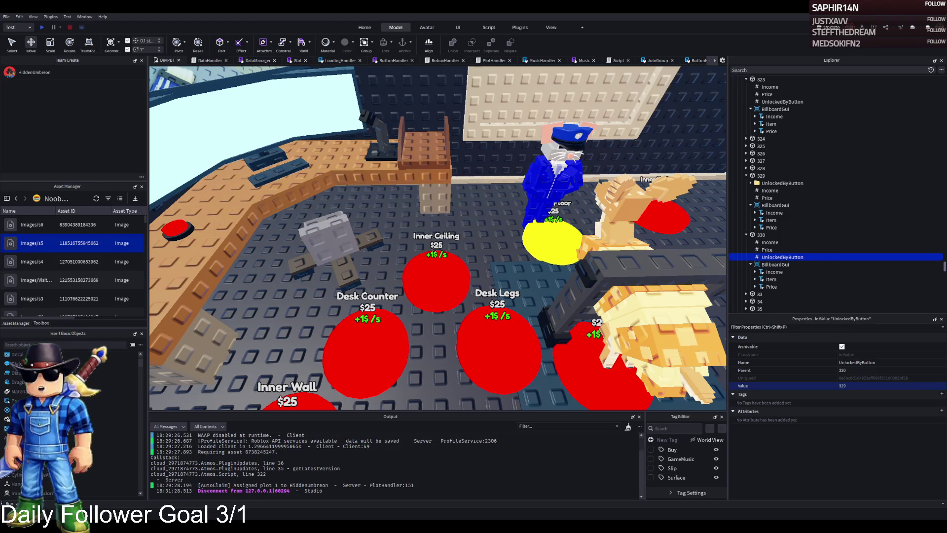
Duplicate the Desk Counter pad and name the copy 331
key(s)
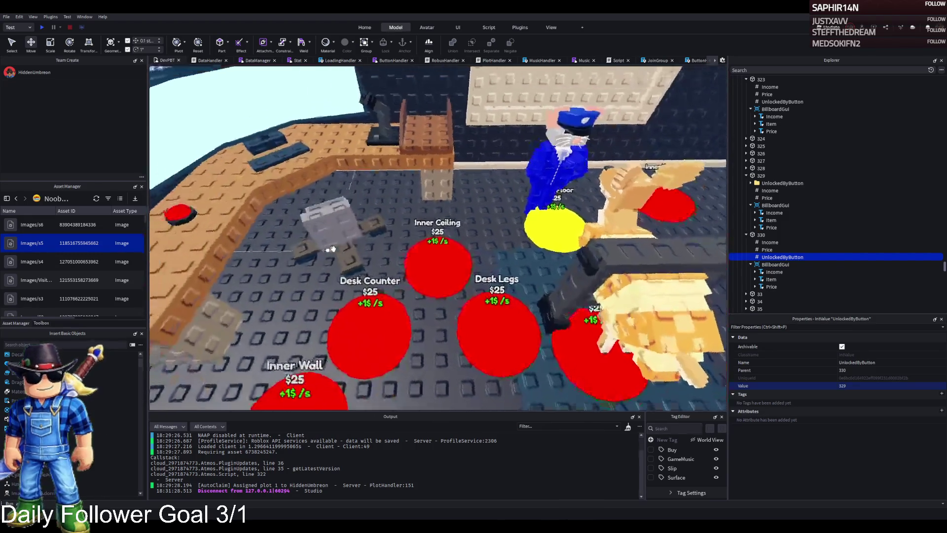
key(a)
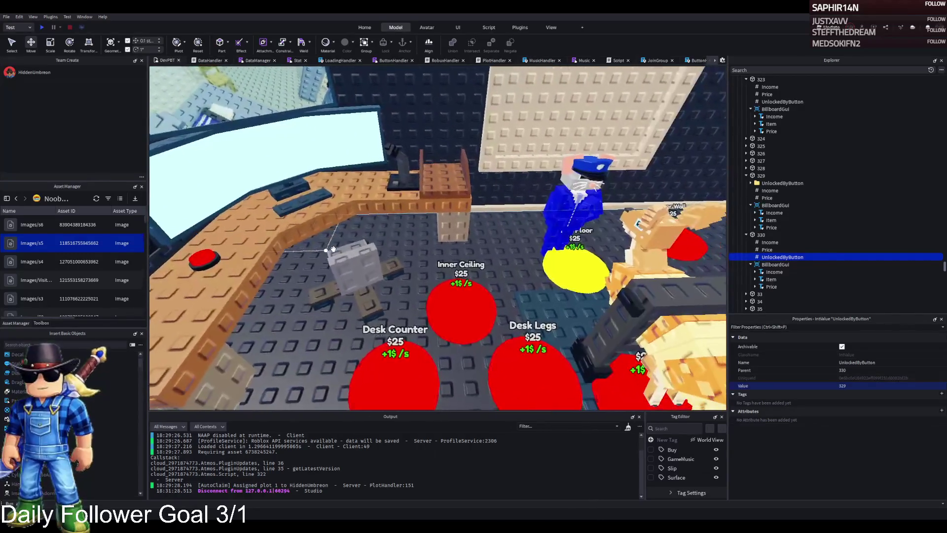
key(w)
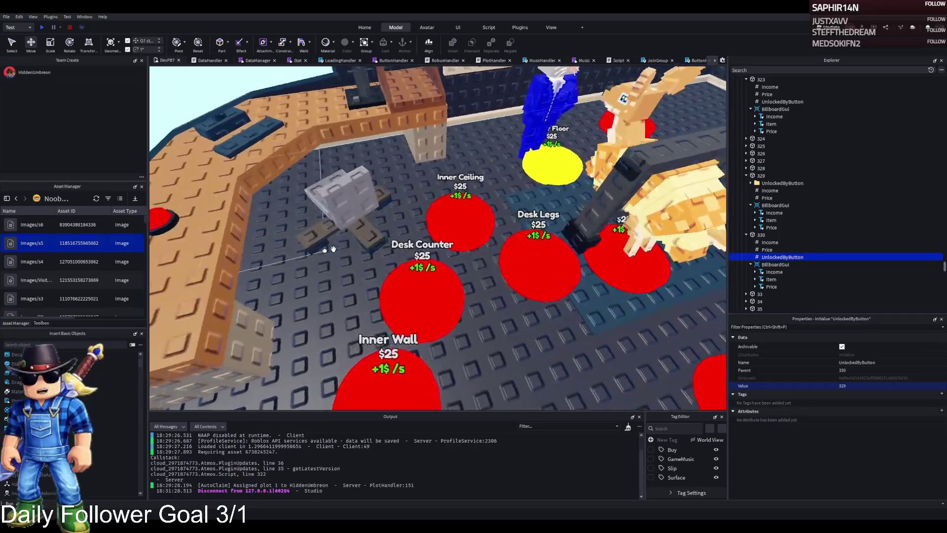
click(424, 279)
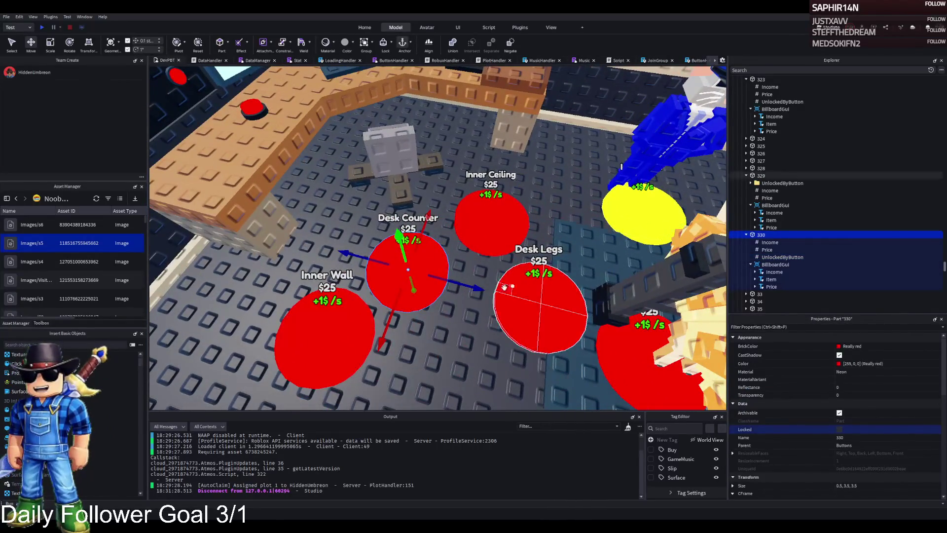
key(ctrl+d)
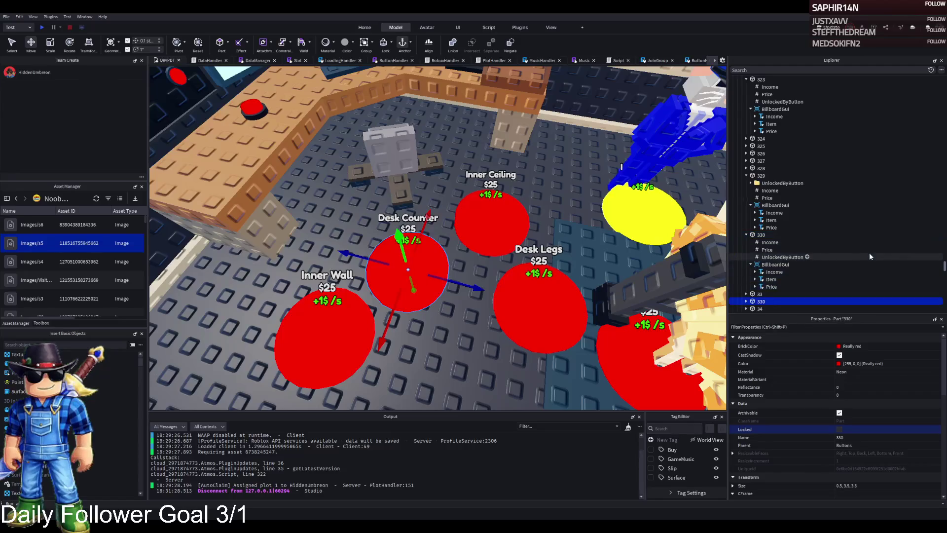
key(F2)
text(331)
key(Return)
Set part 331's UnlockedByButton value to 330
scroll(844, 253, down, 1)
click(746, 269)
click(789, 291)
click(861, 386)
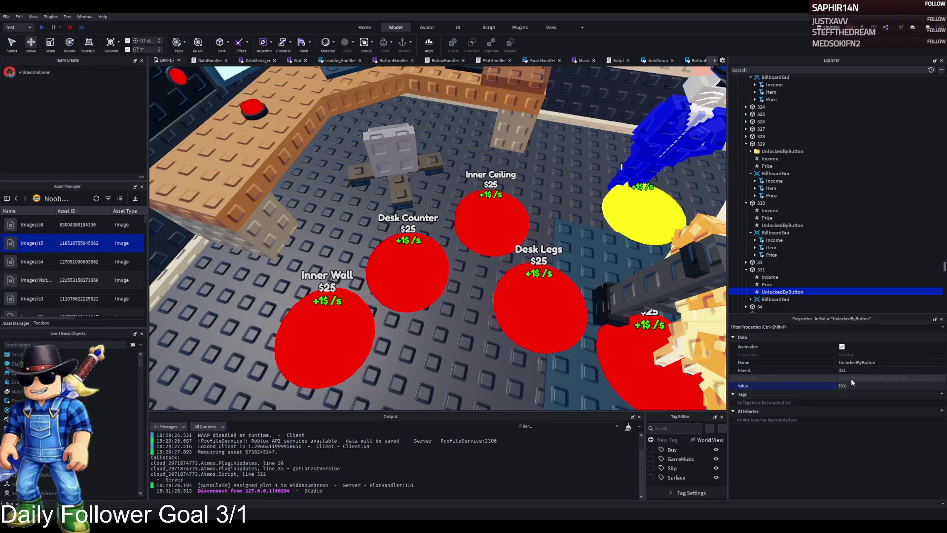
key(Return)
key(Up)
key(Up)
key(Up)
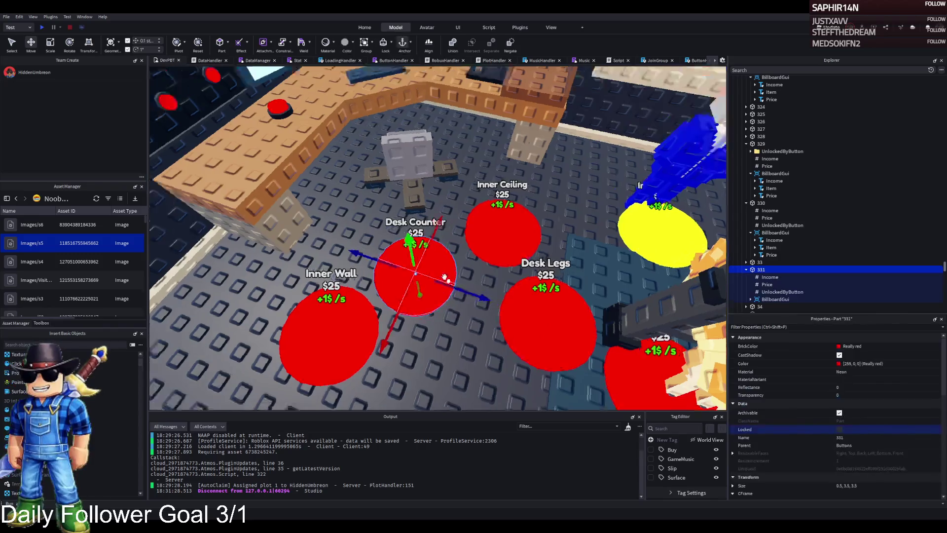
Reposition part 331, Desk Legs and Desk Counter pads near the desk and wall
mouse_move(459, 276)
mouse_down()
mouse_move(388, 228)
mouse_move(355, 276)
mouse_move(314, 266)
mouse_move(407, 243)
mouse_up()
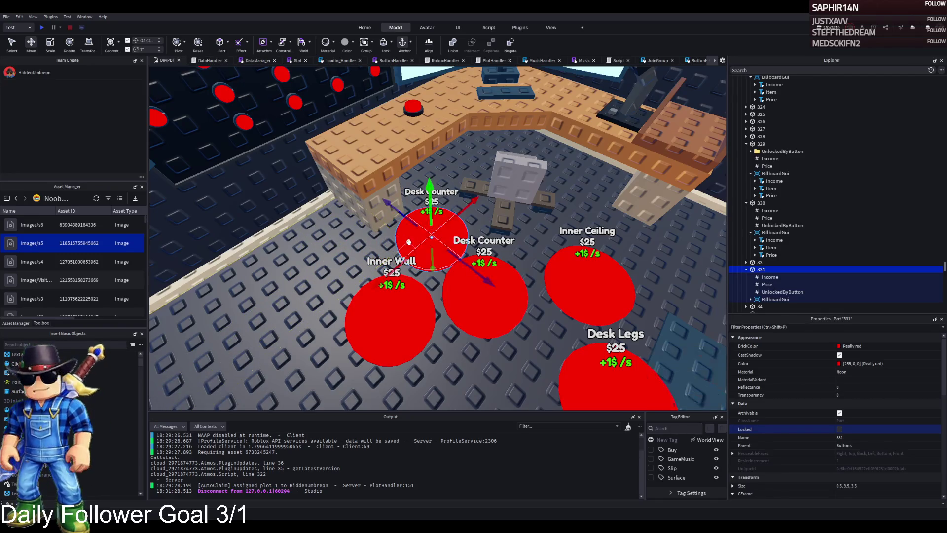
drag(543, 289, 542, 178)
mouse_move(420, 284)
mouse_down()
mouse_move(508, 291)
mouse_move(476, 268)
mouse_move(476, 239)
mouse_move(406, 247)
mouse_up()
drag(341, 256, 408, 273)
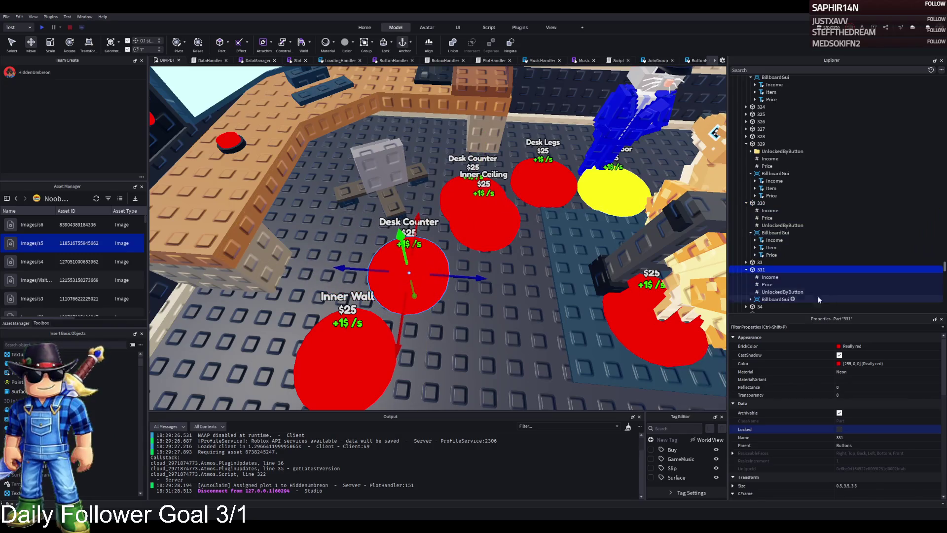
Change part 331's billboard Item label text from Desk Counter to Chair
click(750, 299)
scroll(788, 247, down, 2)
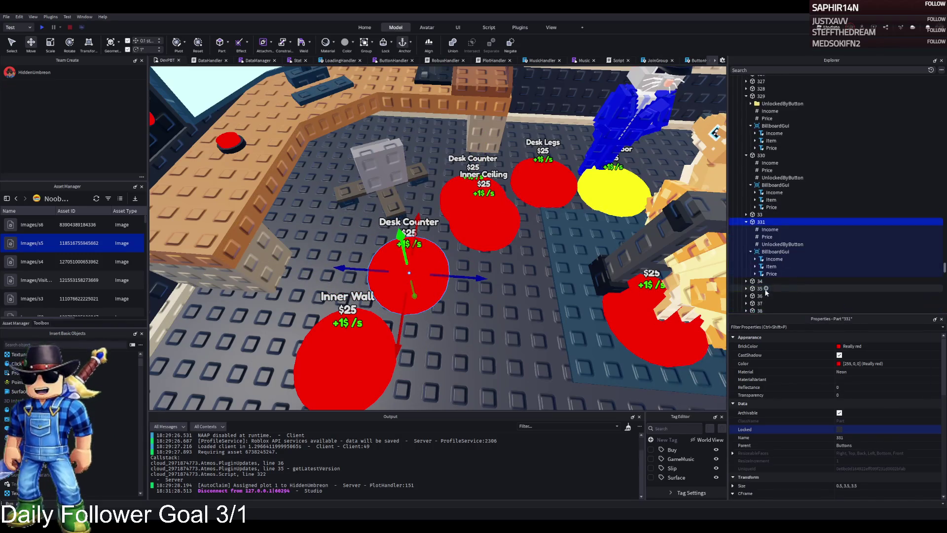
click(771, 266)
scroll(903, 393, down, 5)
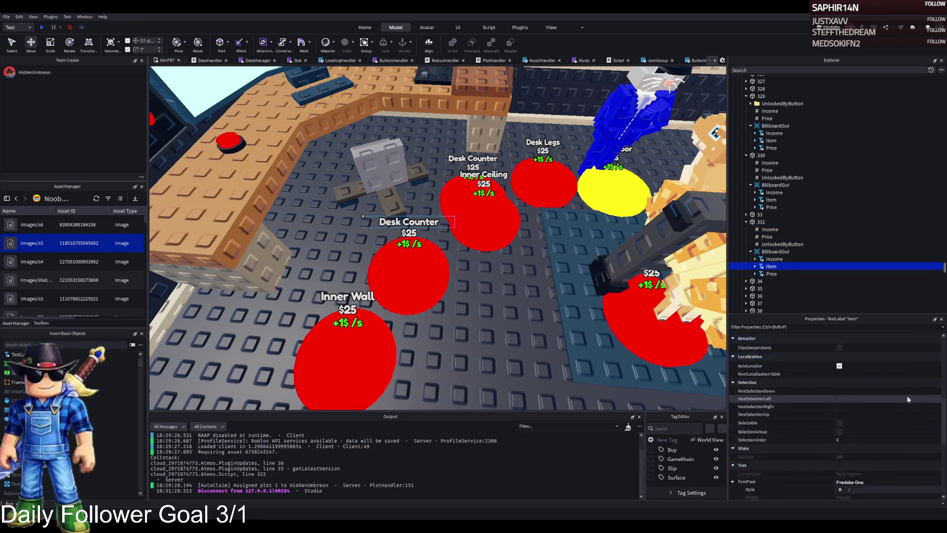
click(870, 439)
key(ctrl+a)
text(C)
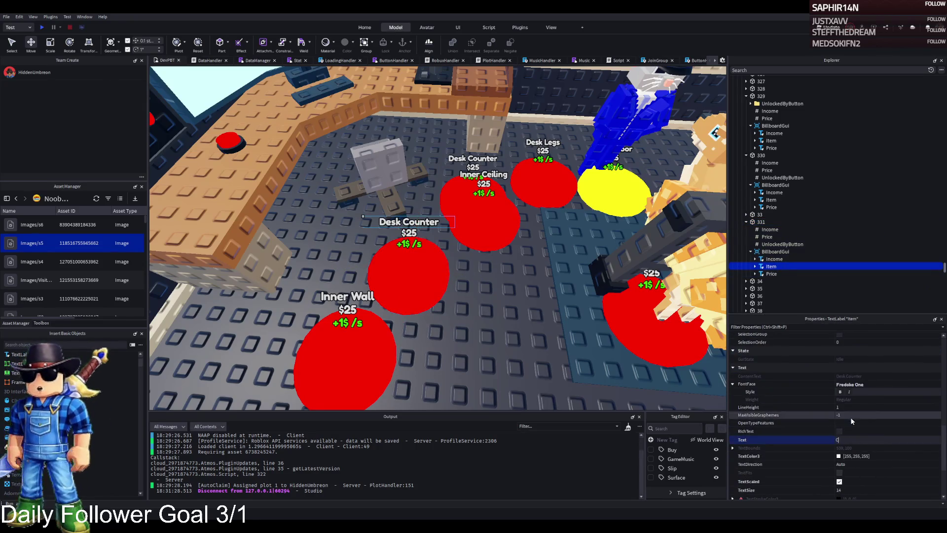
text(hair)
key(Return)
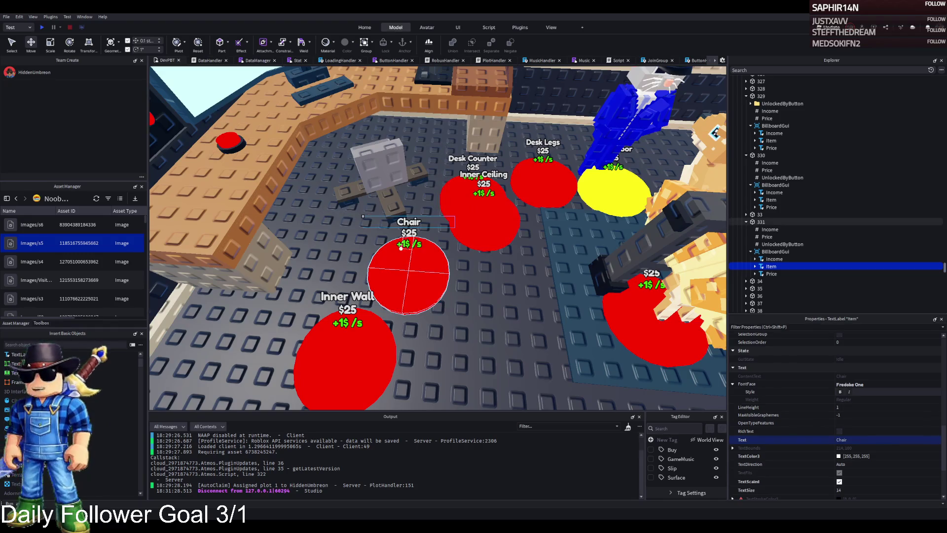
scroll(394, 259, down, 5)
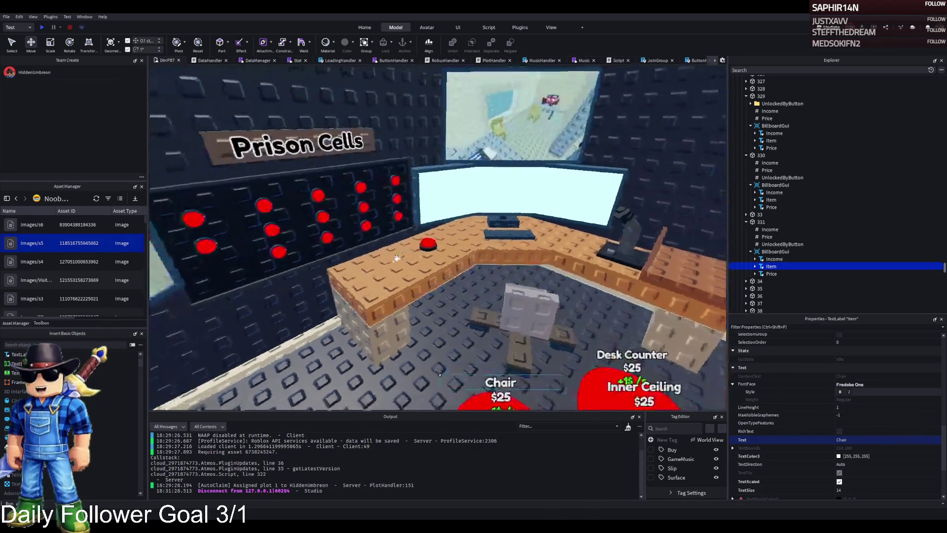
Move the Desk Legs pad and shift Desk Counter off the Inner Ceiling pad
scroll(396, 257, down, 5)
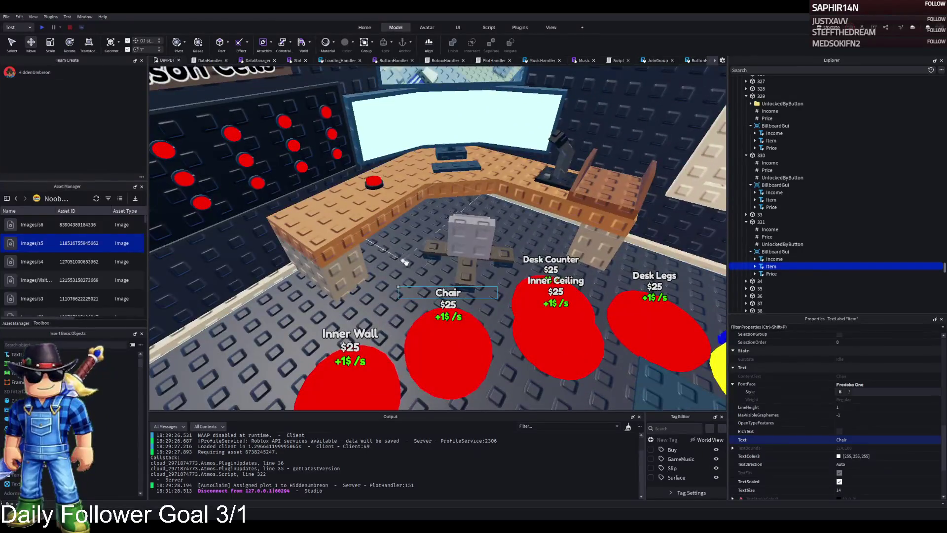
scroll(444, 337, down, 5)
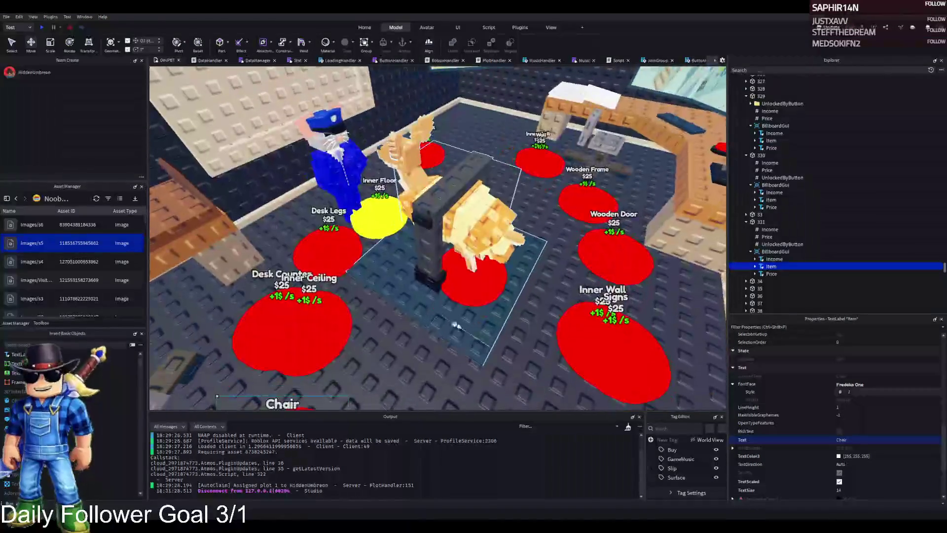
mouse_move(345, 253)
mouse_down()
mouse_move(380, 291)
mouse_move(461, 307)
mouse_up()
scroll(274, 269, down, 3)
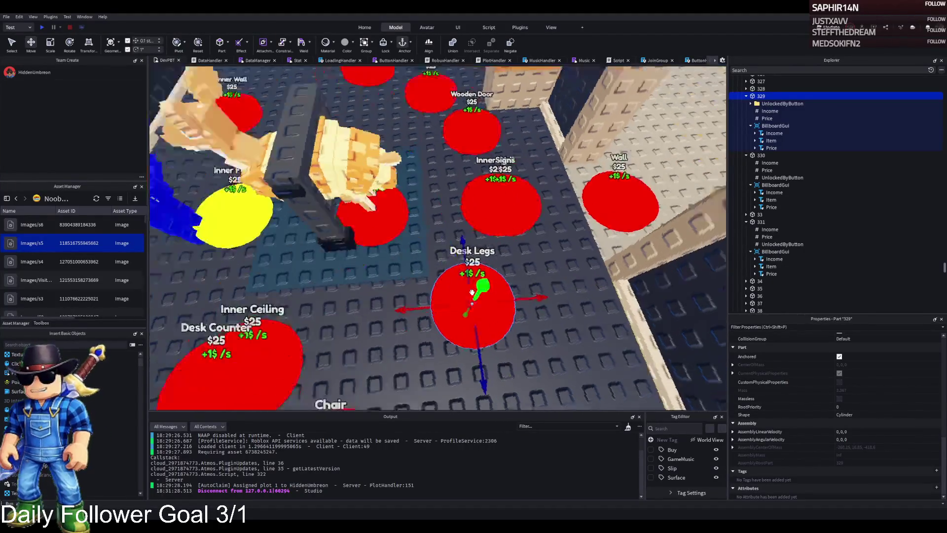
mouse_move(274, 269)
mouse_down()
mouse_move(399, 302)
mouse_move(316, 298)
mouse_move(352, 288)
mouse_up()
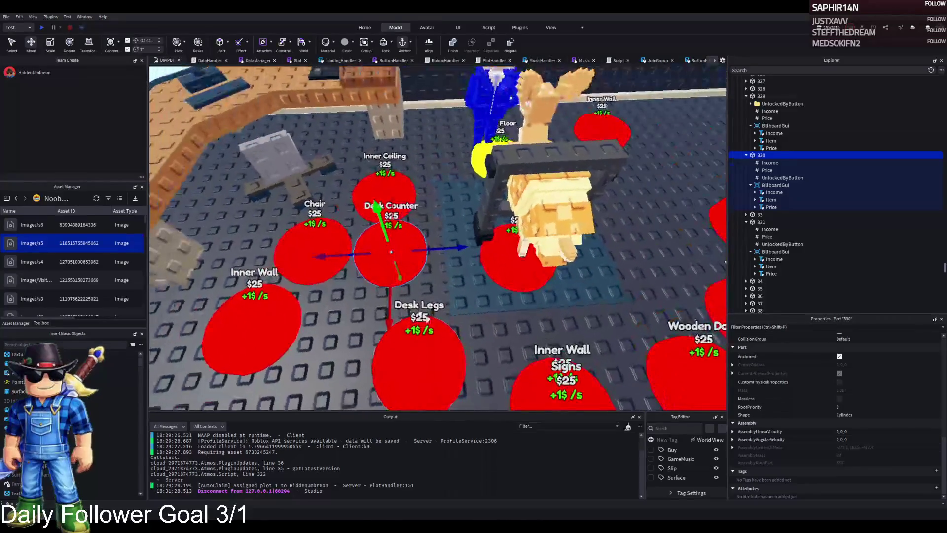
Position the Chair pad beside the desk, nudging Desk Counter left
click(449, 316)
mouse_move(389, 249)
mouse_down()
mouse_move(368, 255)
mouse_move(397, 257)
mouse_up()
scroll(394, 246, up, 2)
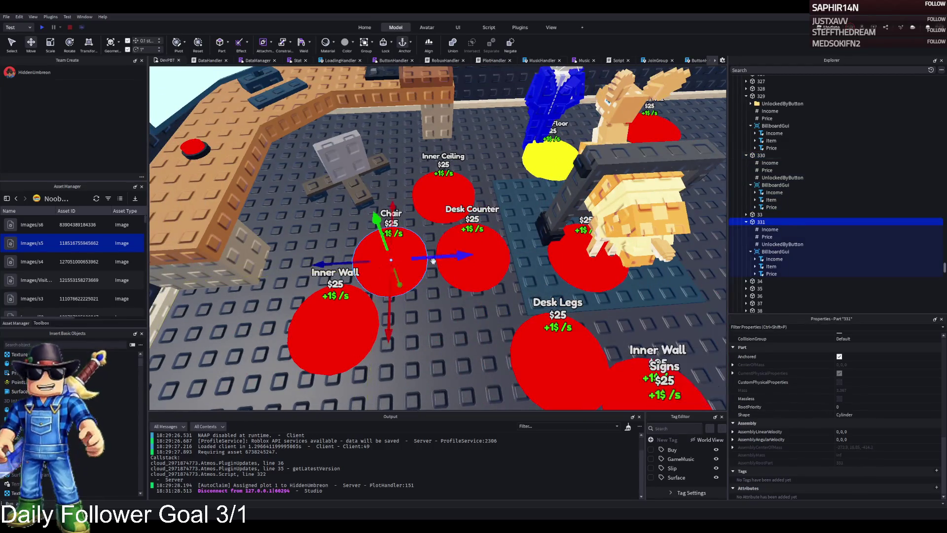
mouse_move(465, 279)
mouse_down()
mouse_move(404, 276)
mouse_move(427, 286)
mouse_move(417, 291)
mouse_up()
drag(371, 259, 371, 254)
scroll(372, 255, down, 5)
scroll(373, 256, up, 5)
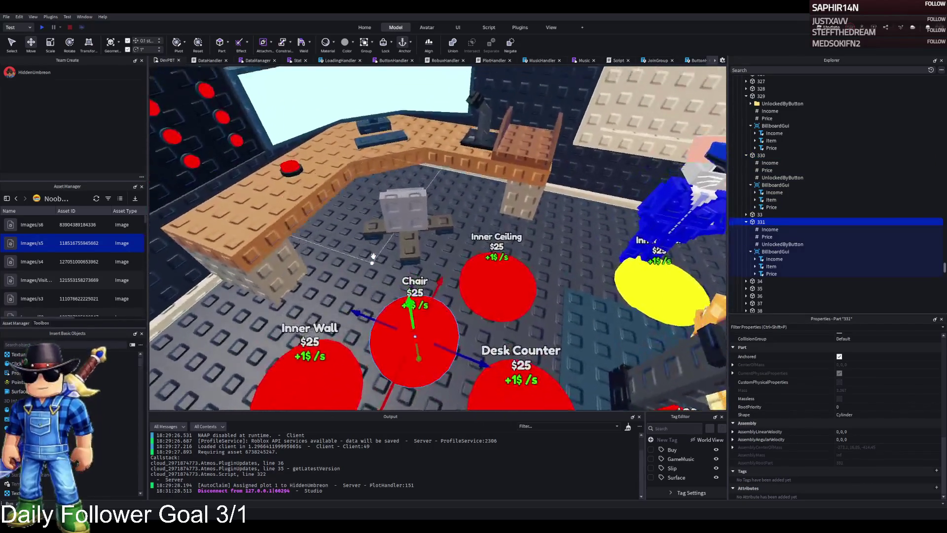
scroll(481, 295, down, 5)
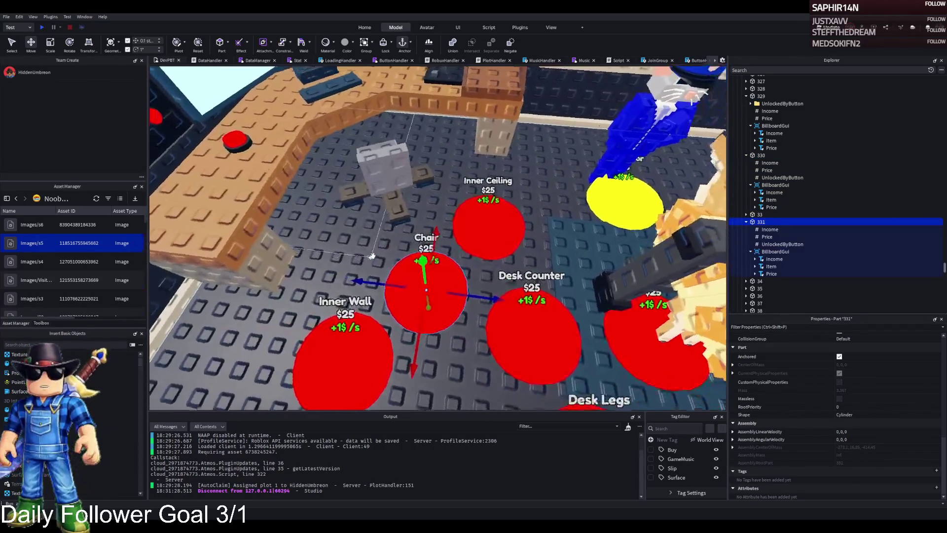
Duplicate the Chair pad and slide the copy left along the blue axis
key(ctrl+d)
mouse_move(480, 295)
mouse_down()
mouse_move(343, 275)
mouse_move(383, 268)
mouse_move(384, 258)
mouse_up()
key(F2)
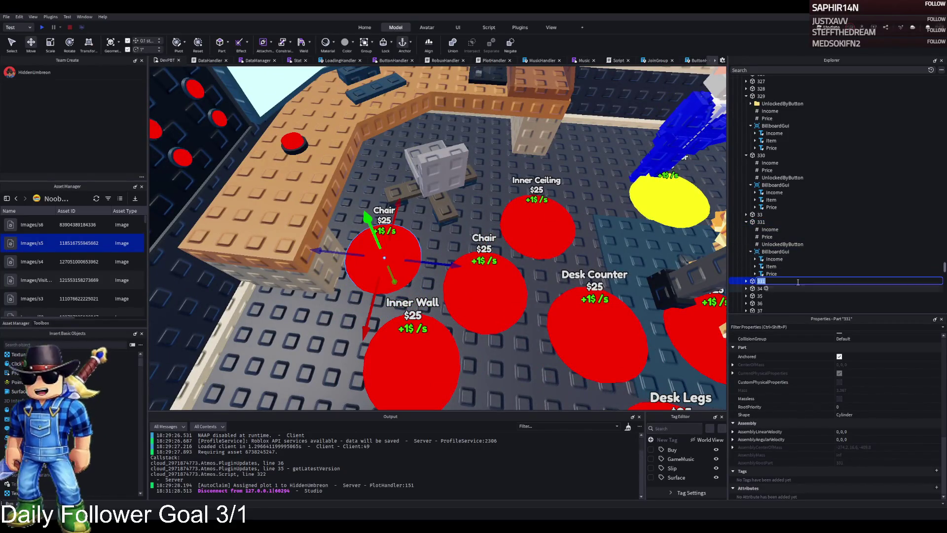
text(332)
key(Return)
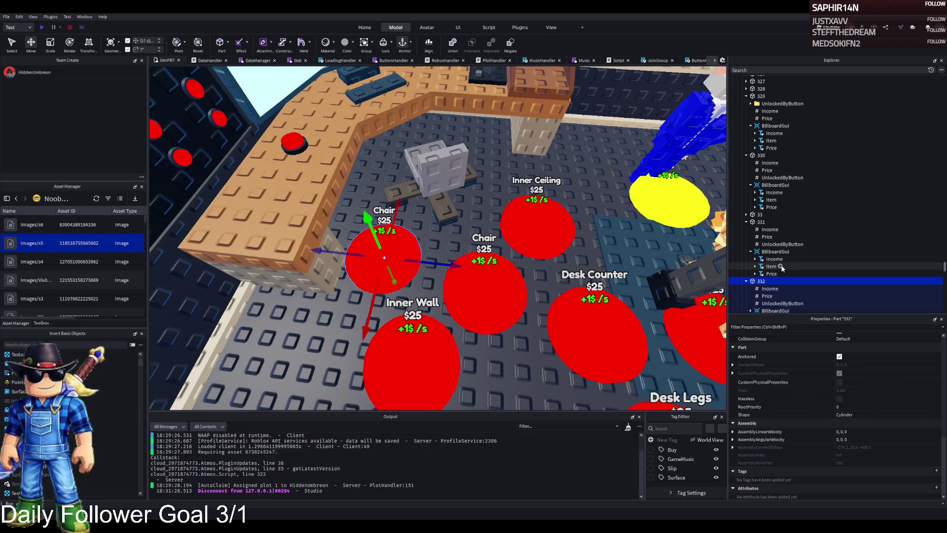
click(767, 237)
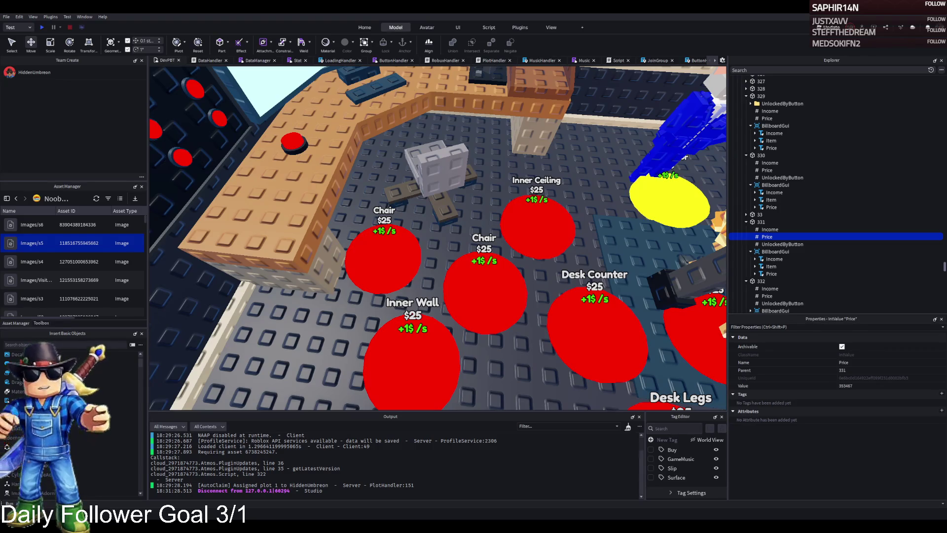
click(769, 385)
click(767, 296)
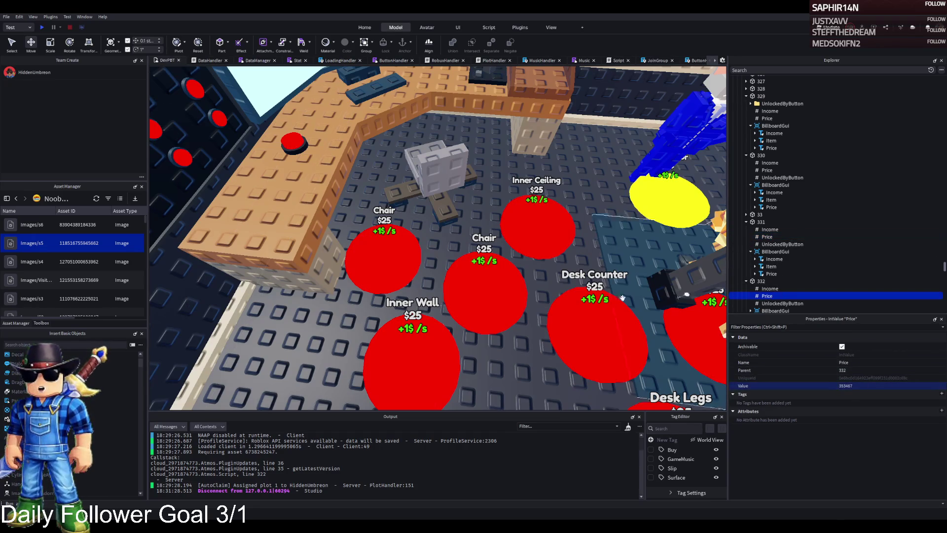
click(858, 385)
text(357010)
click(763, 281)
scroll(765, 288, down, 1)
click(766, 295)
click(750, 294)
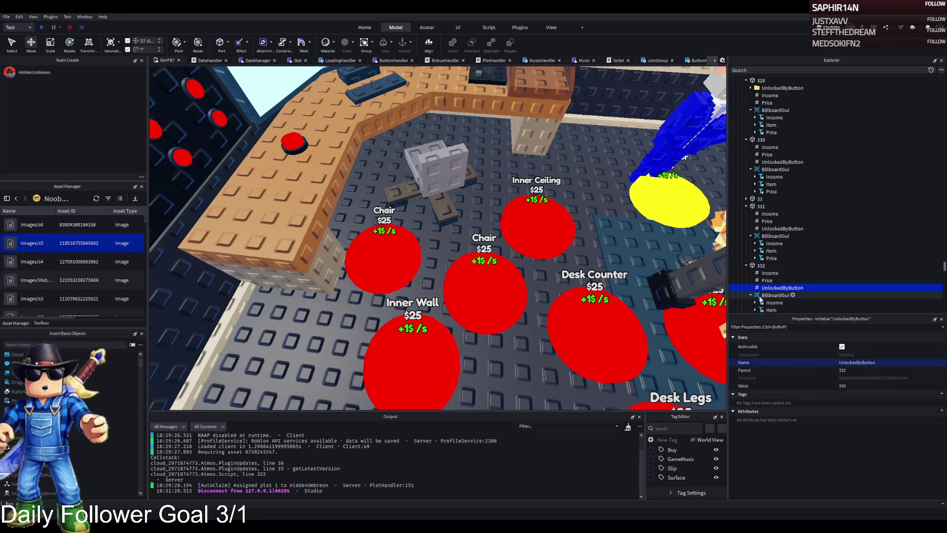
scroll(769, 276, down, 2)
click(771, 261)
scroll(863, 375, down, 10)
click(887, 415)
text(Secu)
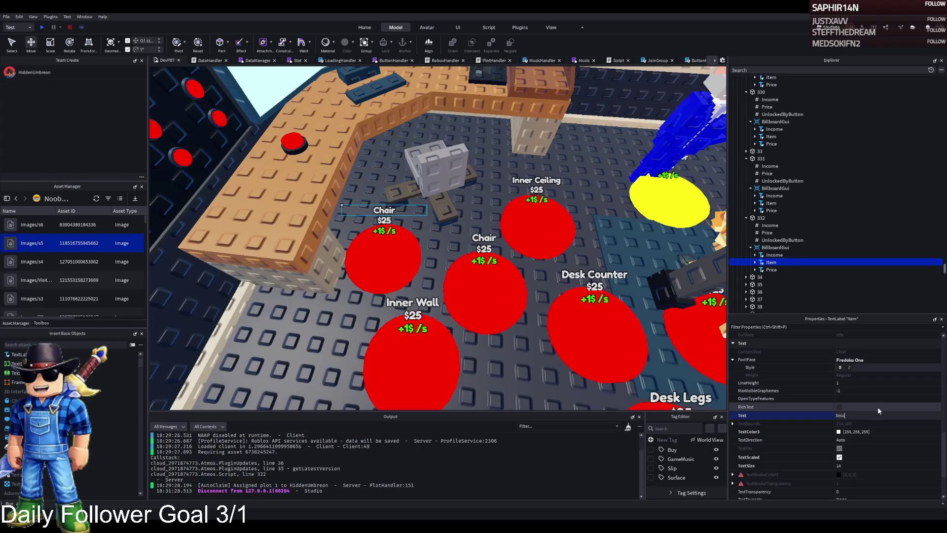
text(rity Screen)
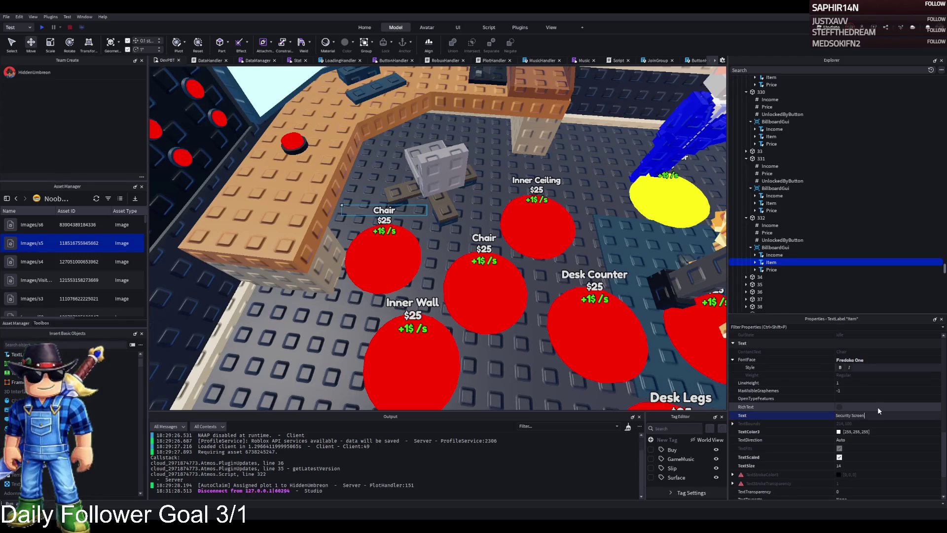
key(Return)
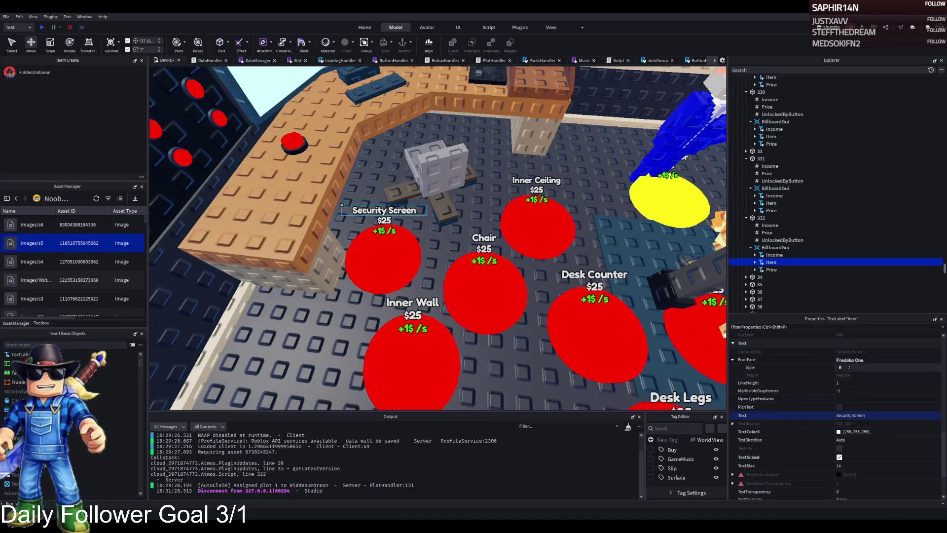
key(d)
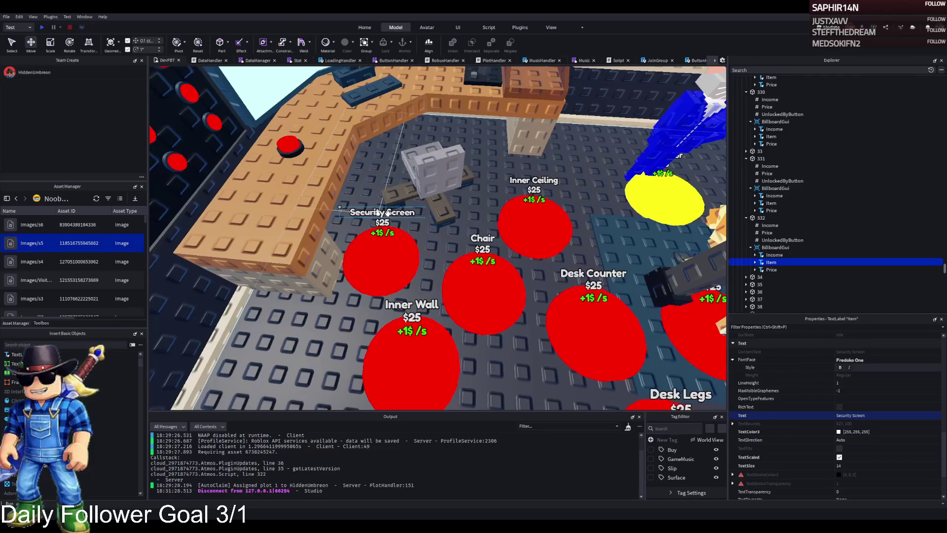
key(s)
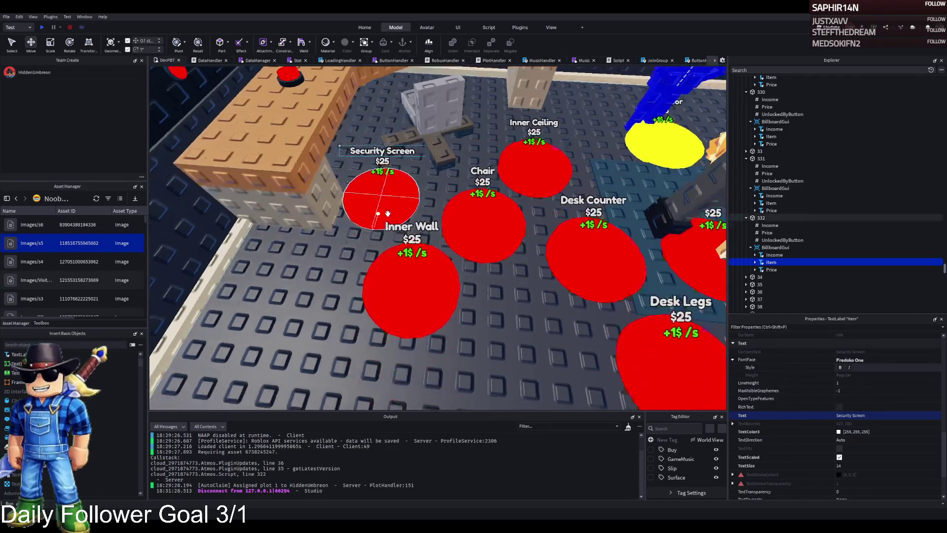
Duplicate the Security Screen pad as 333 and place it beside Inner Ceiling
key(a)
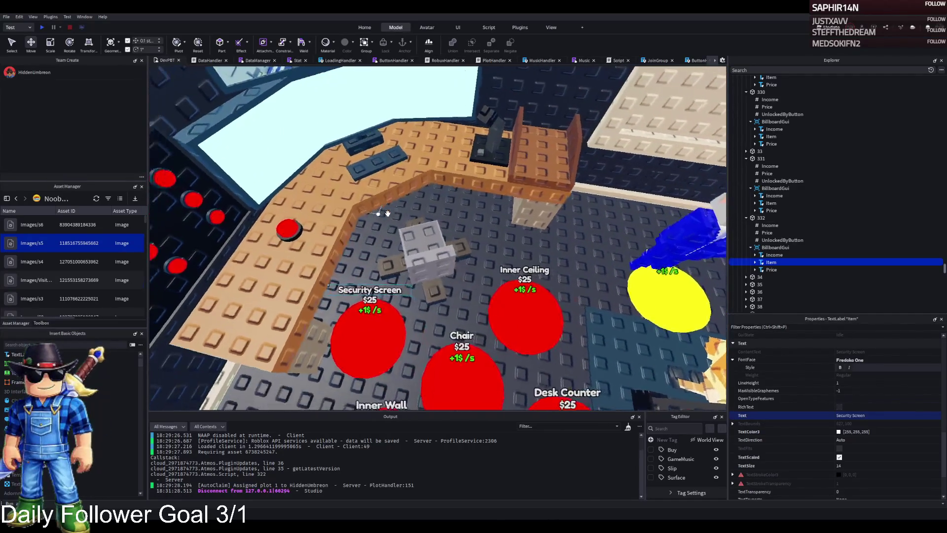
click(375, 335)
key(d)
key(F2)
text(333)
key(Return)
key(ctrl+d)
mouse_move(377, 313)
mouse_down()
mouse_move(453, 340)
mouse_move(441, 320)
mouse_move(514, 266)
mouse_up()
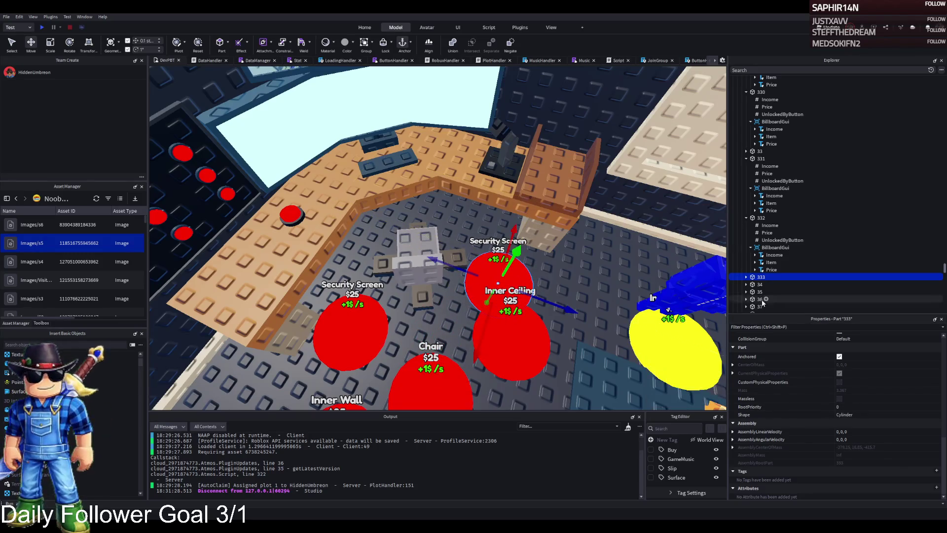
Begin replacing pad 333's BillboardGui Item label text, starting with 'De'
double_click(848, 278)
scroll(830, 289, down, 2)
click(775, 259)
scroll(770, 276, down, 1)
click(770, 258)
scroll(869, 376, down, 5)
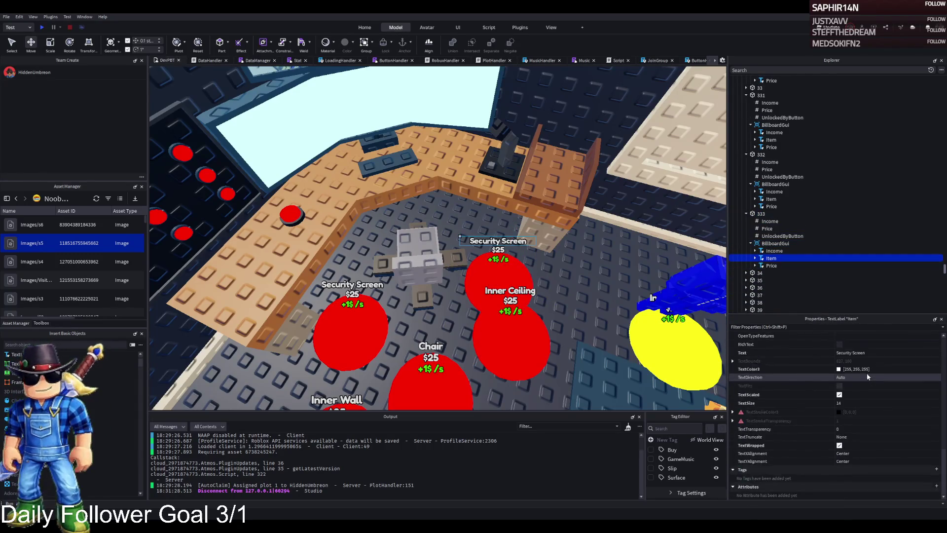
click(875, 353)
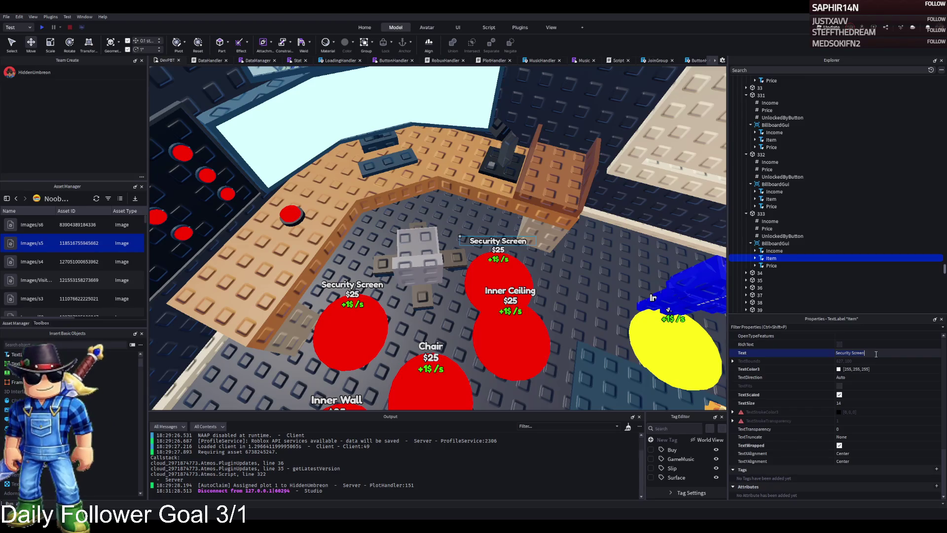
key(ctrl+a)
text(De)
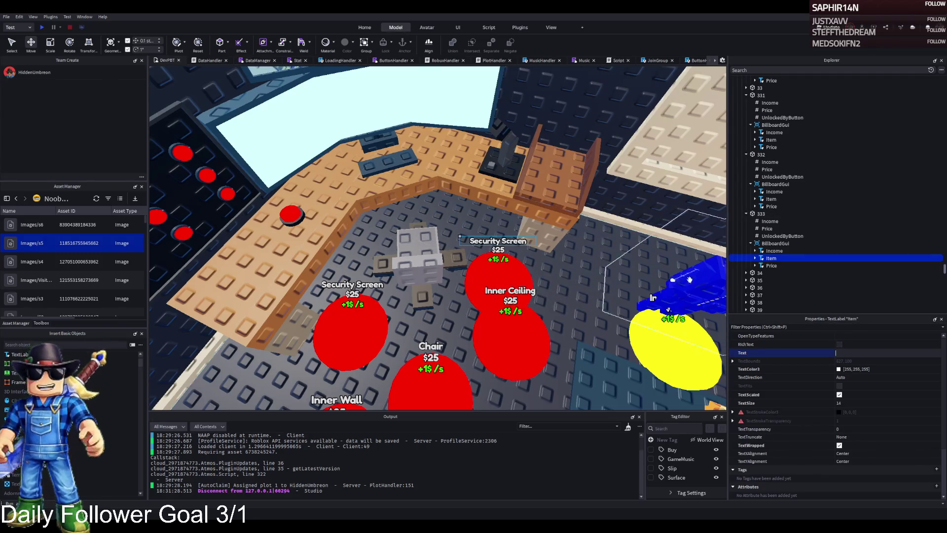
Move pad 333 beside the Inner Wall pad and select its Item label
click(755, 215)
mouse_move(505, 291)
mouse_down()
mouse_move(523, 315)
mouse_move(266, 329)
mouse_move(245, 344)
mouse_up()
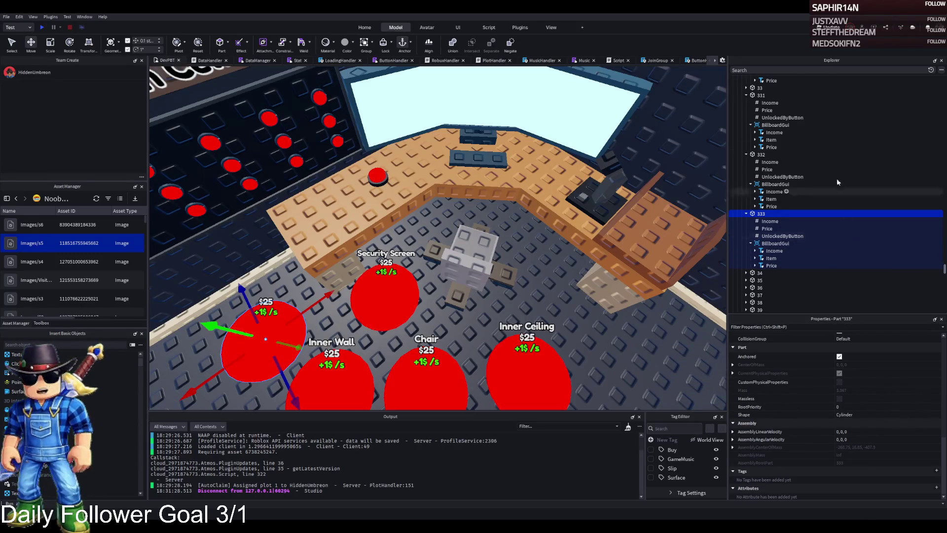
click(772, 259)
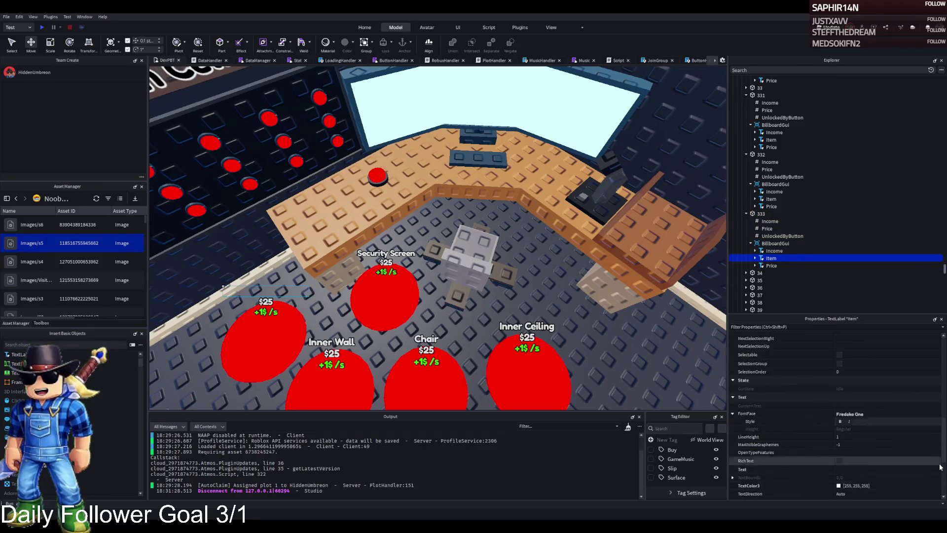
scroll(905, 393, down, 2)
scroll(880, 444, up, 3)
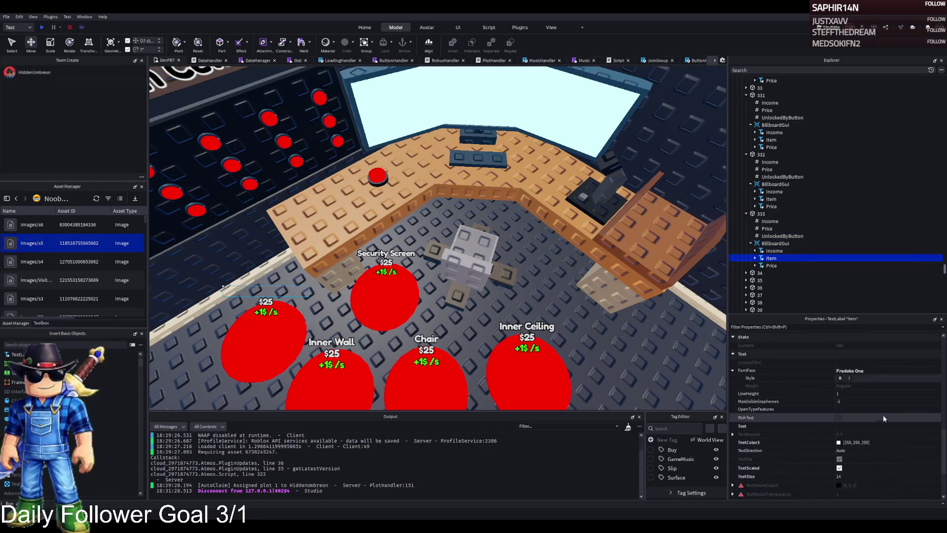
Retype the Item label text until it reads Cell Controls, then nudge the pad into place
click(858, 426)
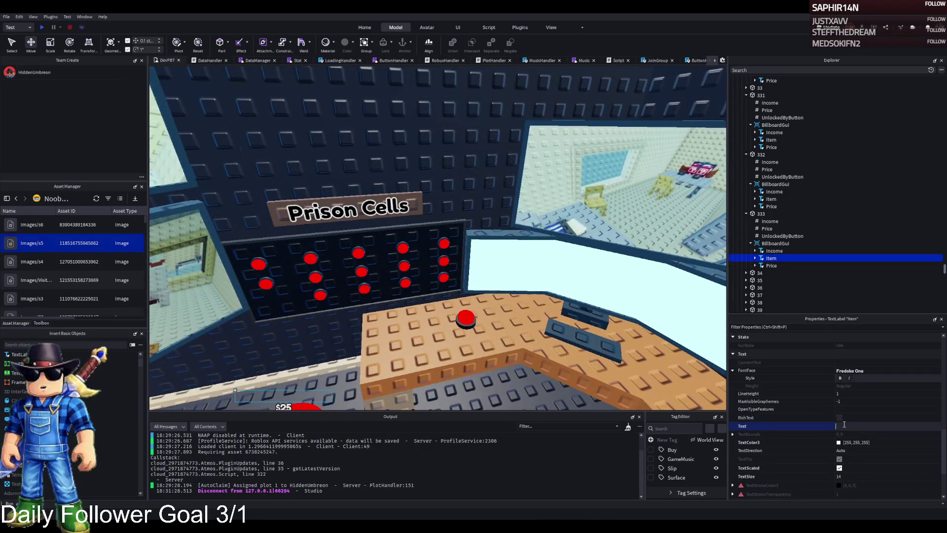
text(q)
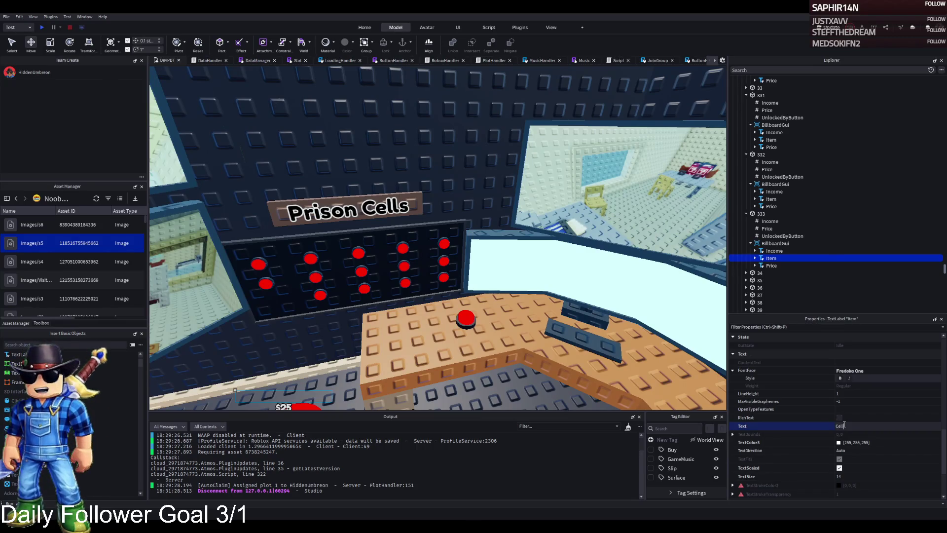
text(s)
key(Return)
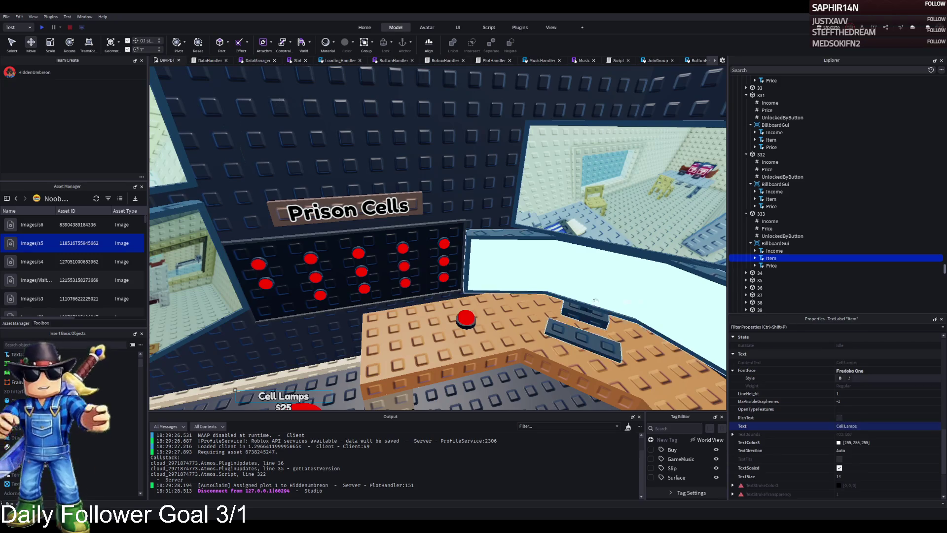
text(Ce)
text(d)
key(Return)
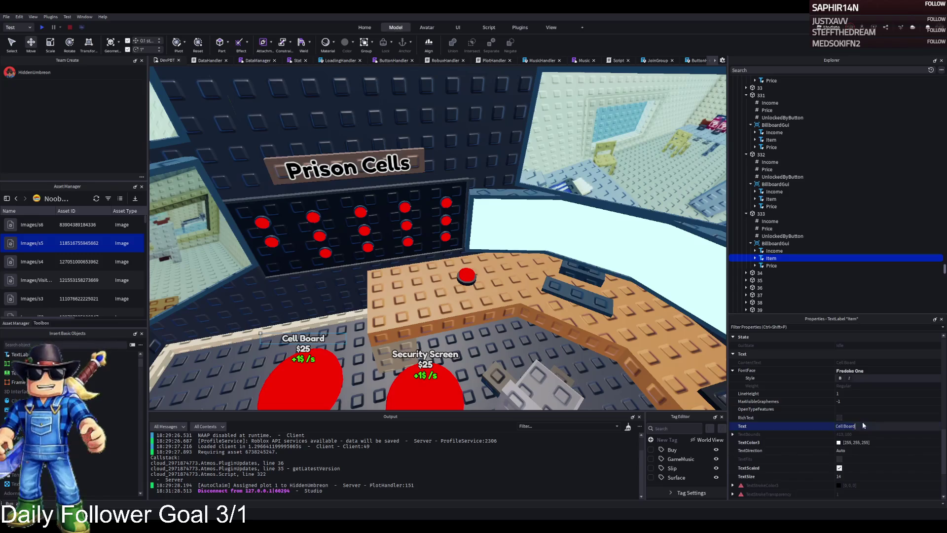
text(Panel)
key(Return)
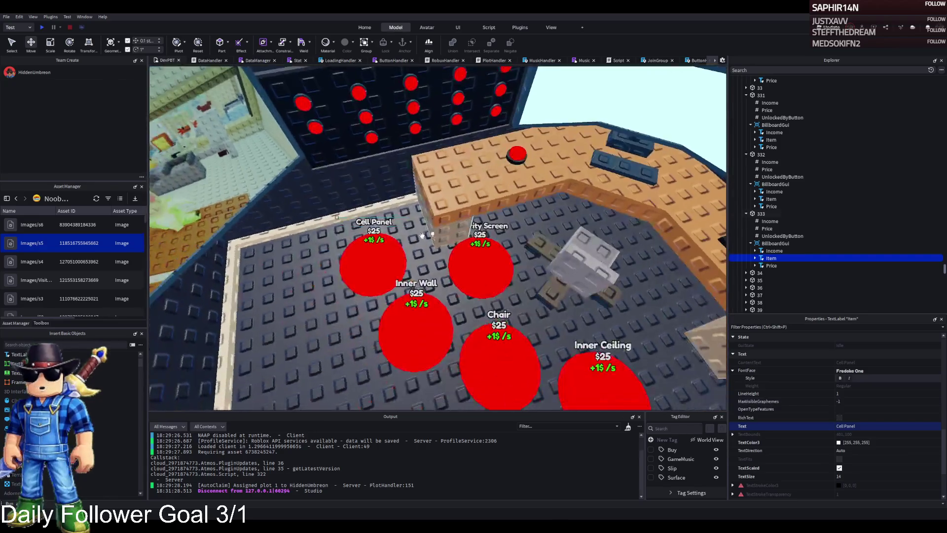
drag(381, 258, 386, 256)
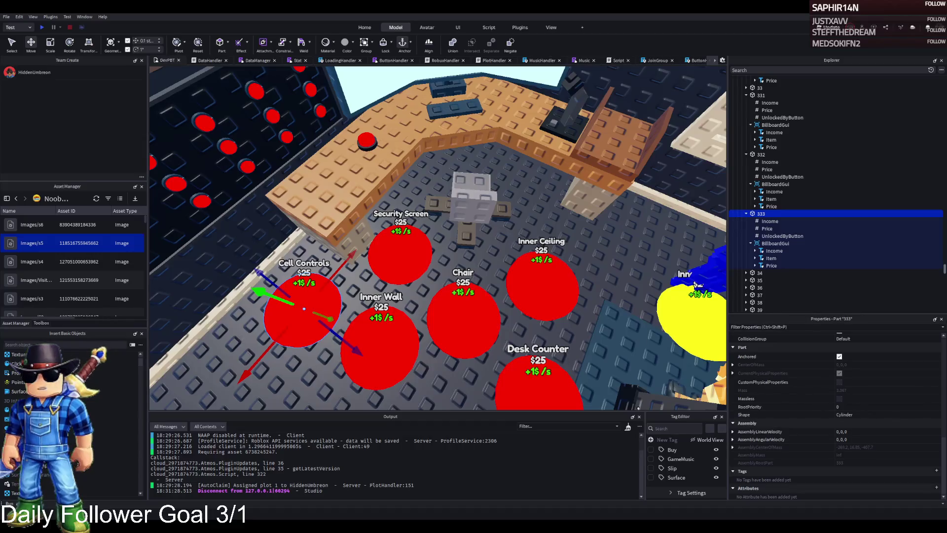
click(767, 228)
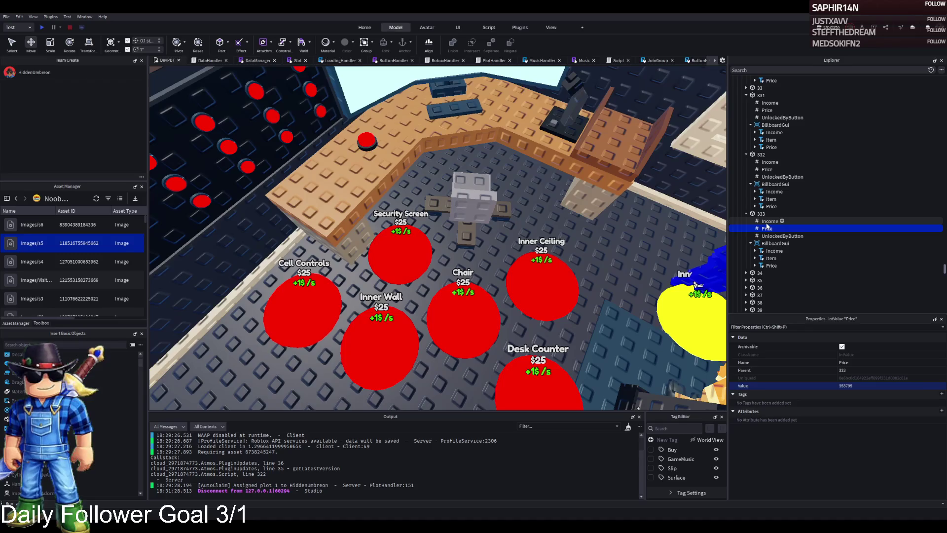
click(770, 238)
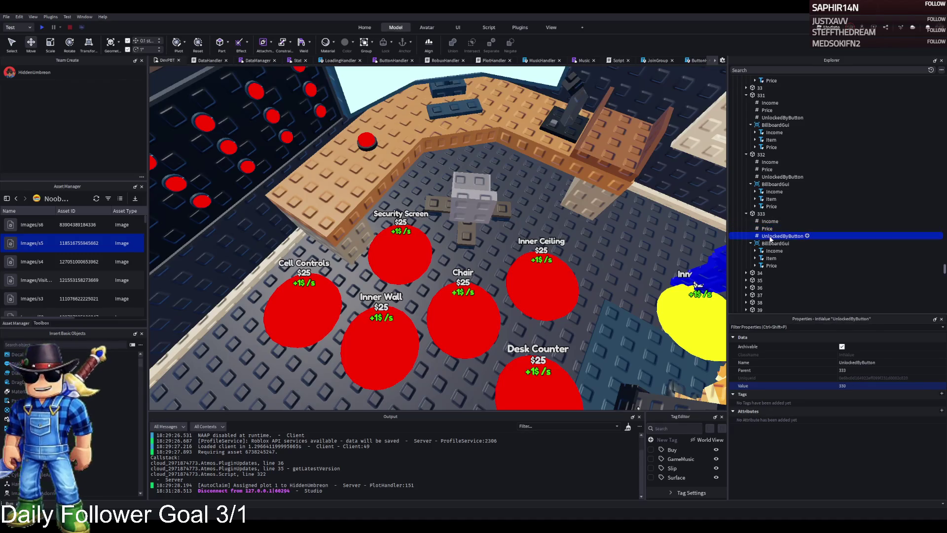
click(331, 189)
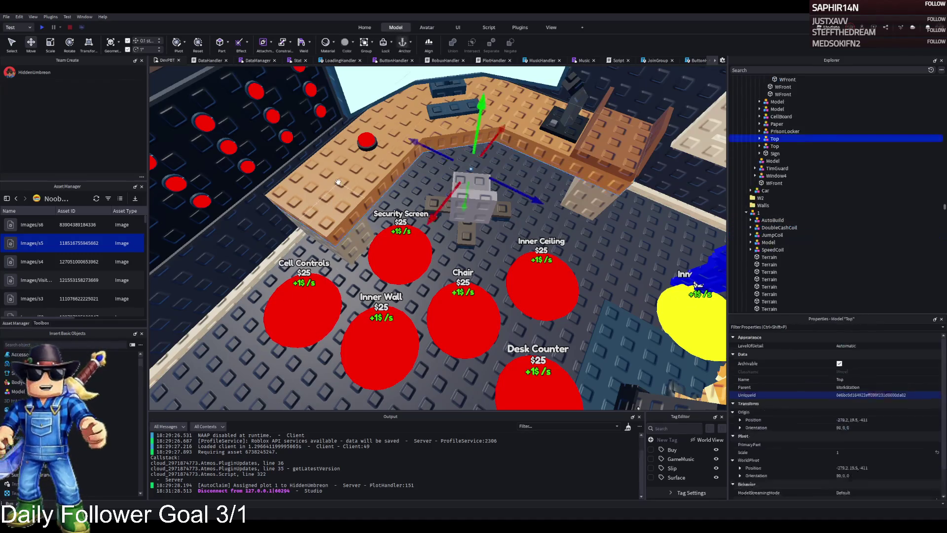
ctrl+click(354, 238)
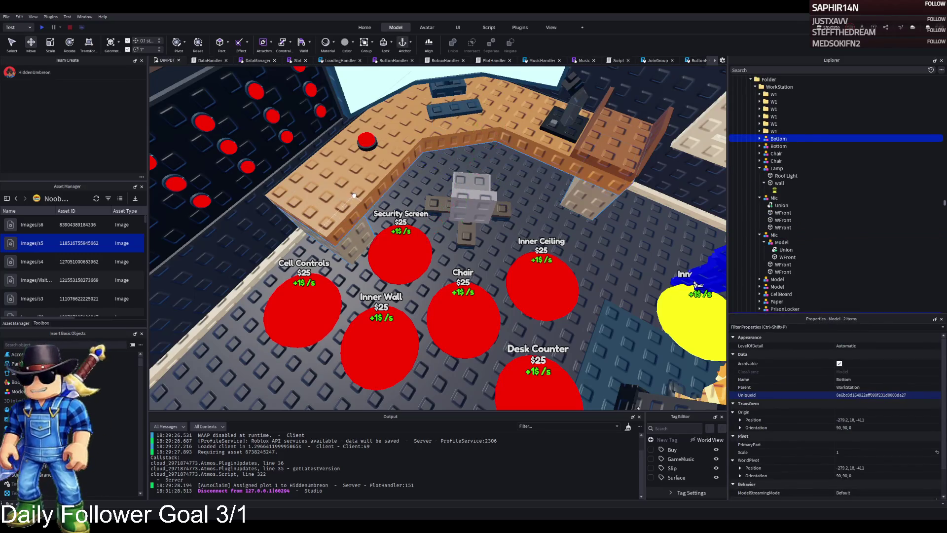
click(759, 168)
click(760, 175)
ctrl+click(582, 118)
ctrl+click(457, 108)
ctrl+click(457, 108)
ctrl+click(368, 145)
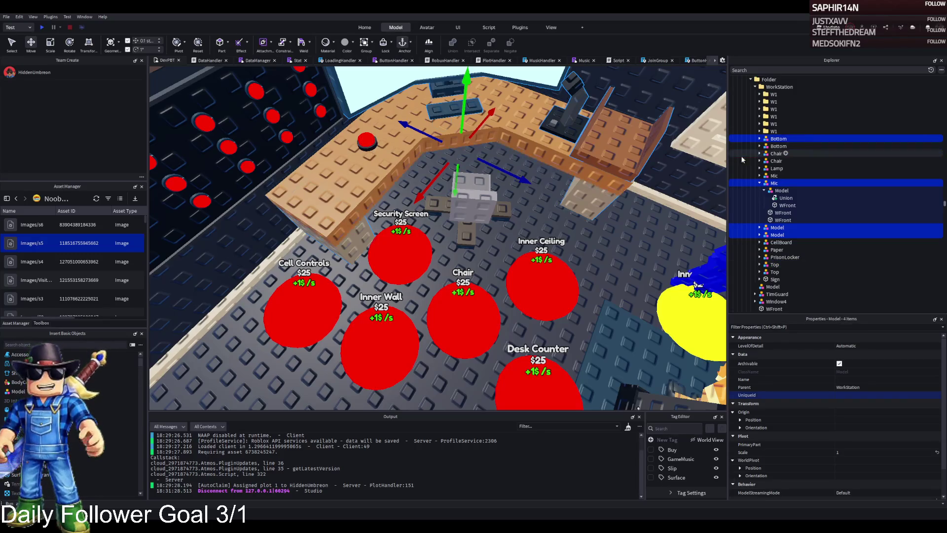
click(773, 183)
click(759, 182)
click(633, 174)
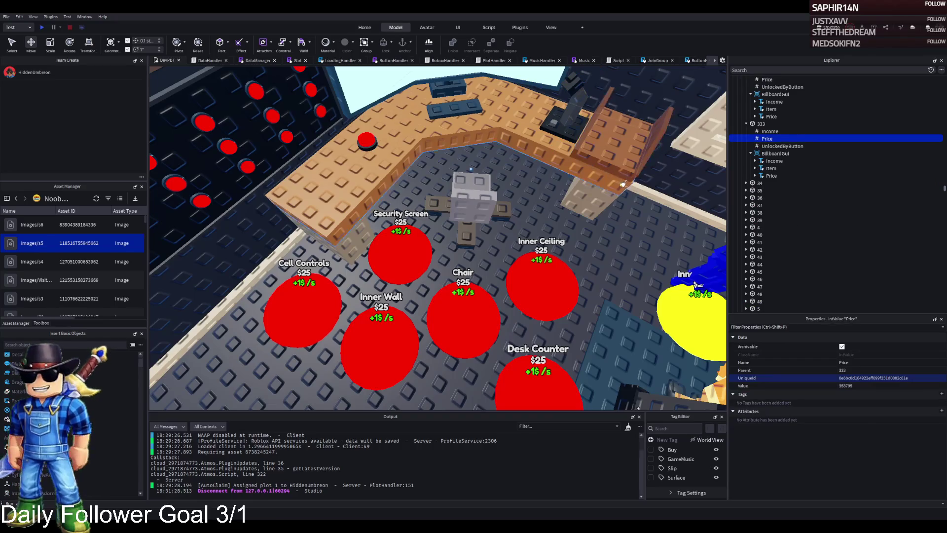
click(592, 148)
ctrl+click(572, 128)
ctrl+click(564, 119)
ctrl+click(565, 119)
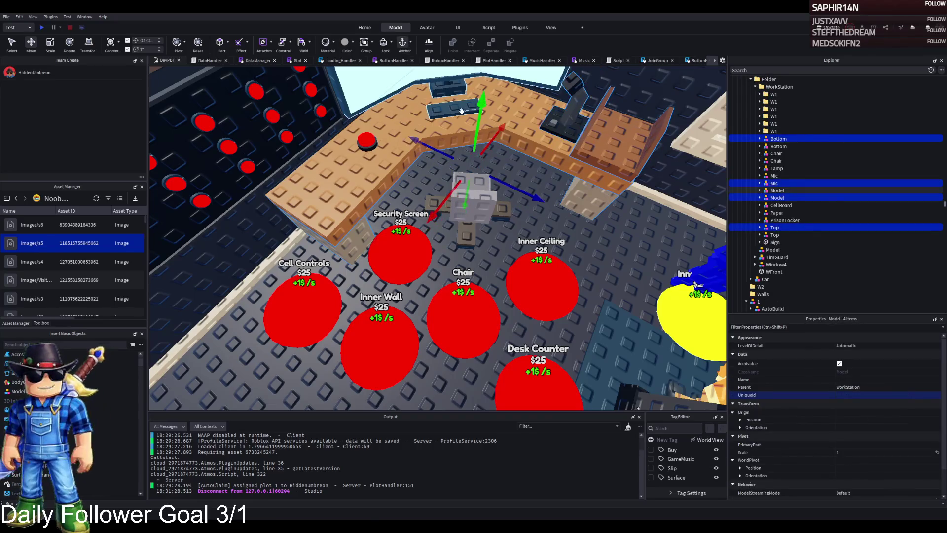
ctrl+click(461, 111)
ctrl+click(347, 154)
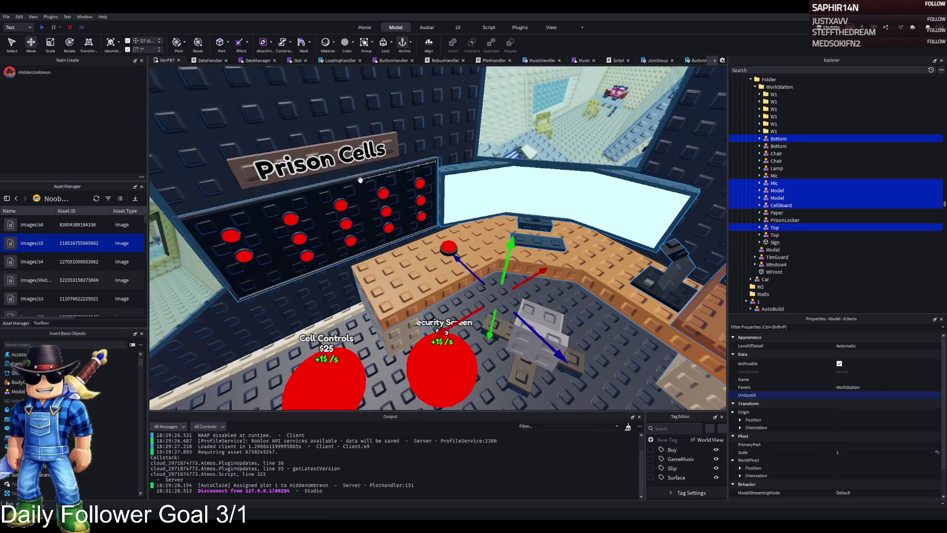
ctrl+click(347, 154)
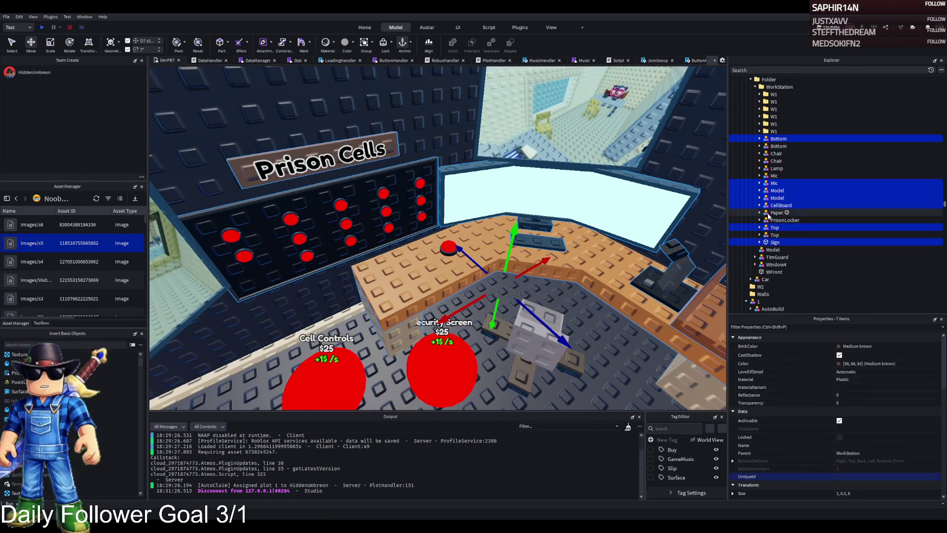
click(746, 301)
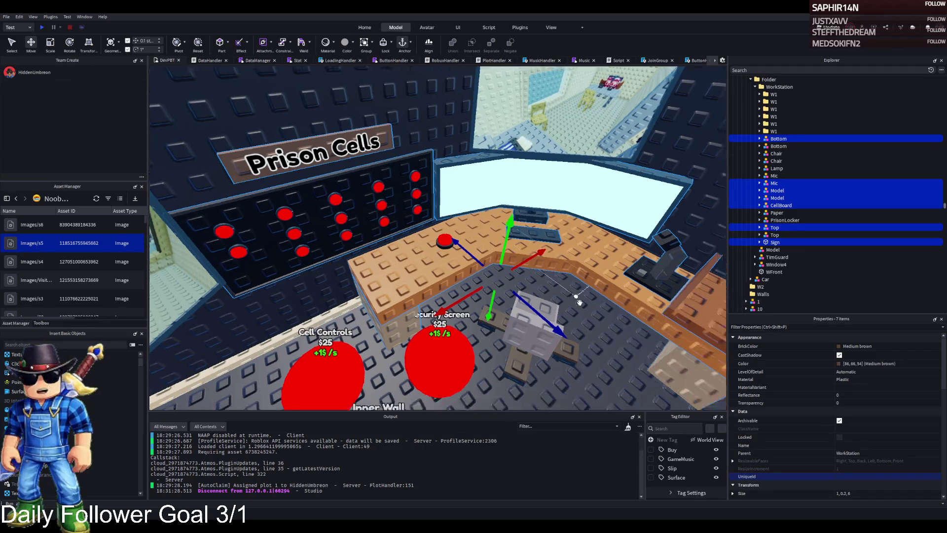
scroll(580, 302, down, 5)
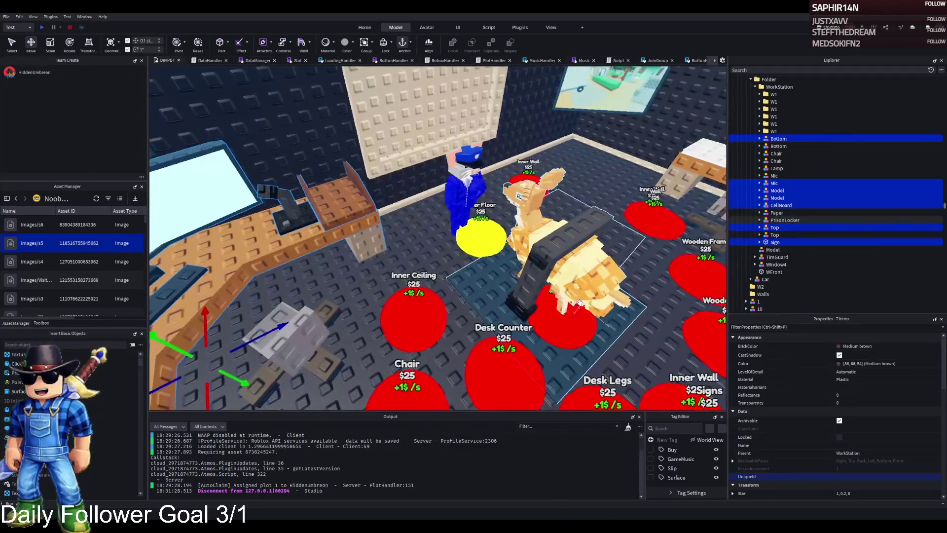
click(442, 267)
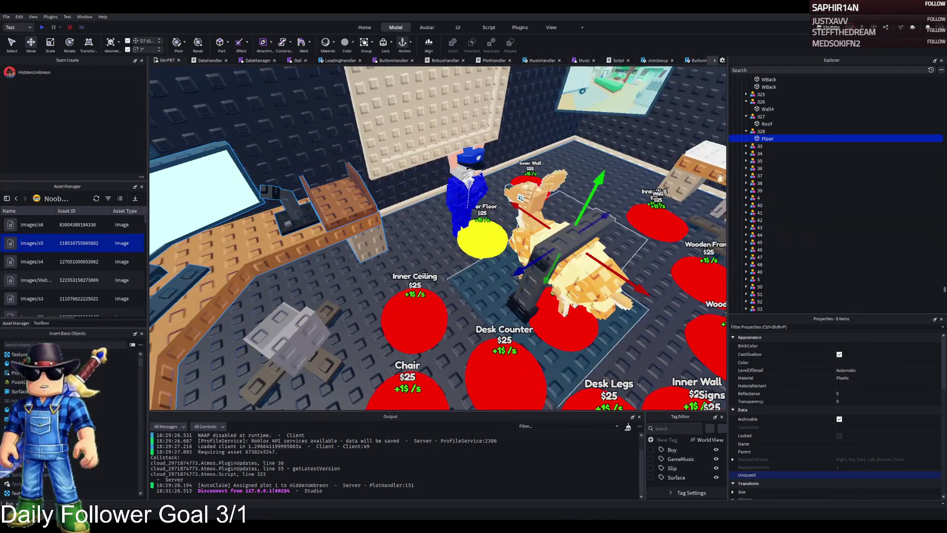
Duplicate upgrade model 328 and rename the copy 329
shift+click(764, 138)
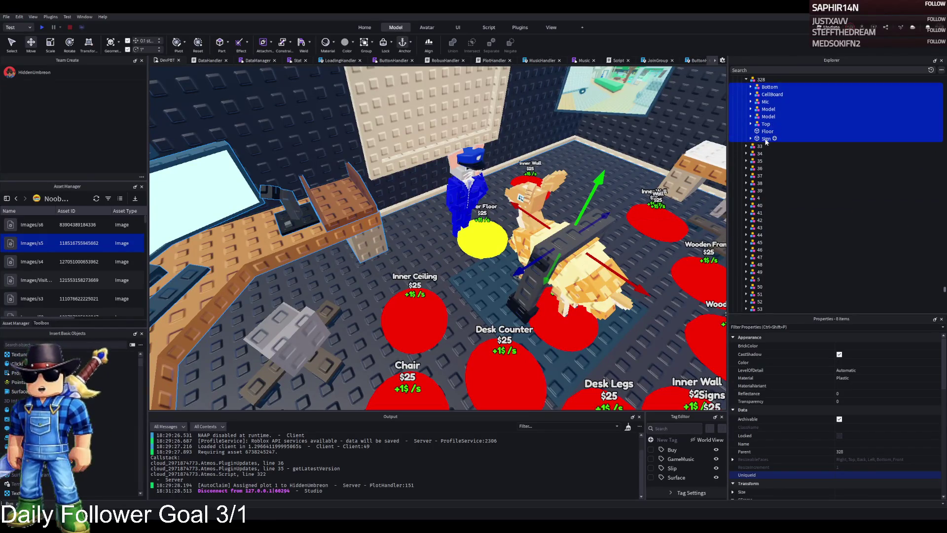
scroll(766, 140, up, 2)
click(769, 127)
key(ctrl+d)
key(F2)
key(End)
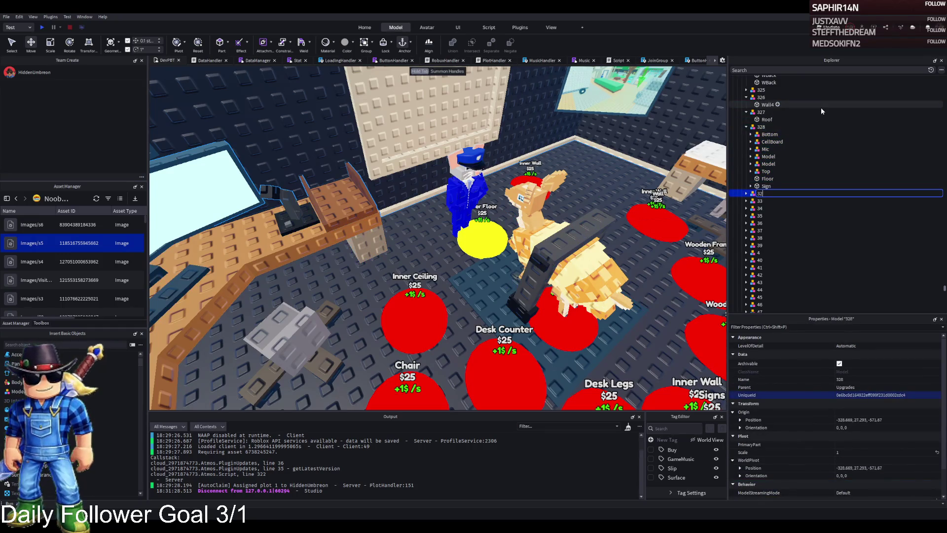
text(9)
Delete every desk piece from upgrade 328 so only Floor remains
click(766, 134)
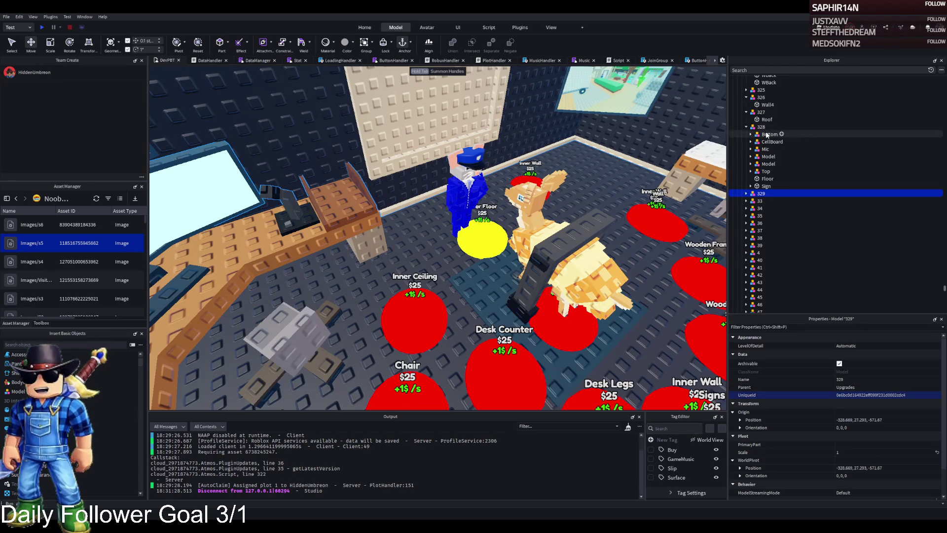
key(Delete)
click(766, 134)
key(Delete)
click(766, 134)
key(Delete)
click(766, 134)
key(Delete)
click(766, 134)
key(Delete)
click(762, 142)
key(Delete)
Remove the Floor part from upgrade 329
double_click(760, 142)
click(766, 201)
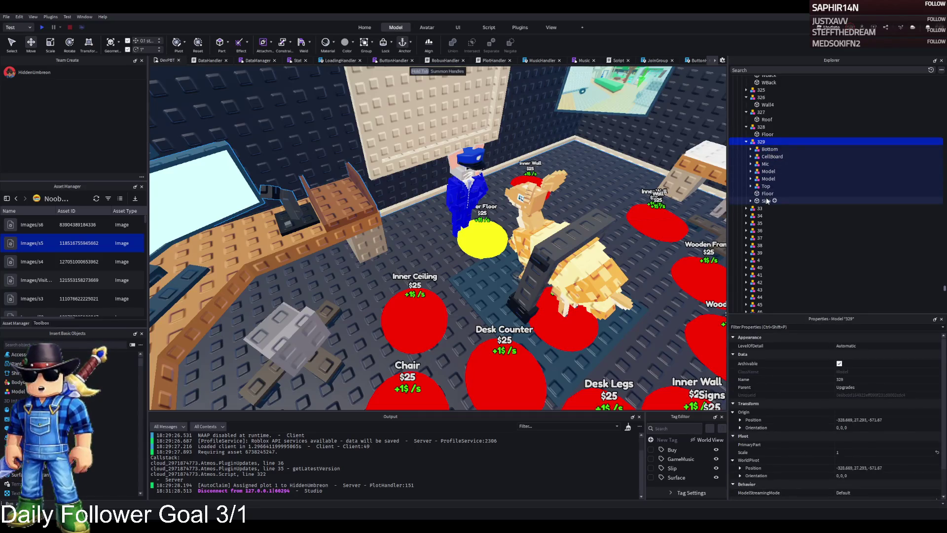
click(767, 193)
key(Delete)
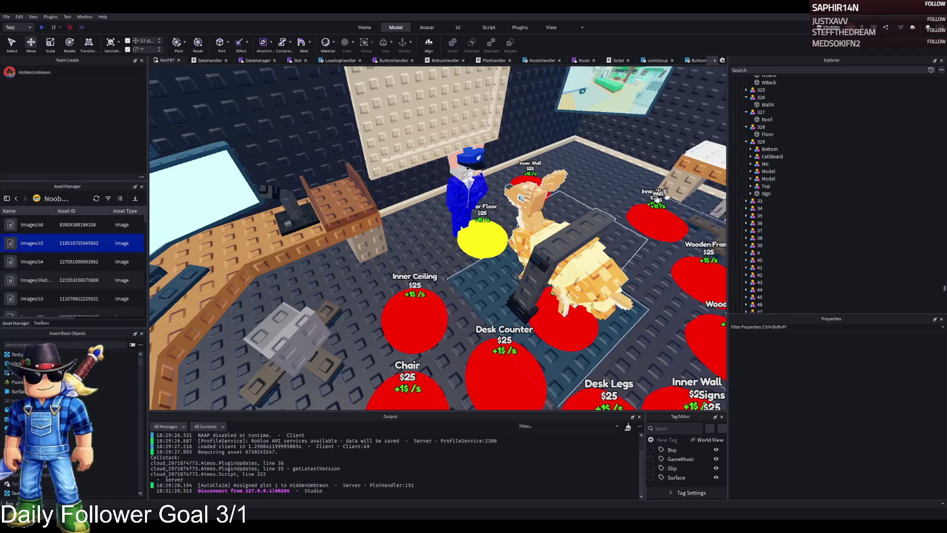
key(w)
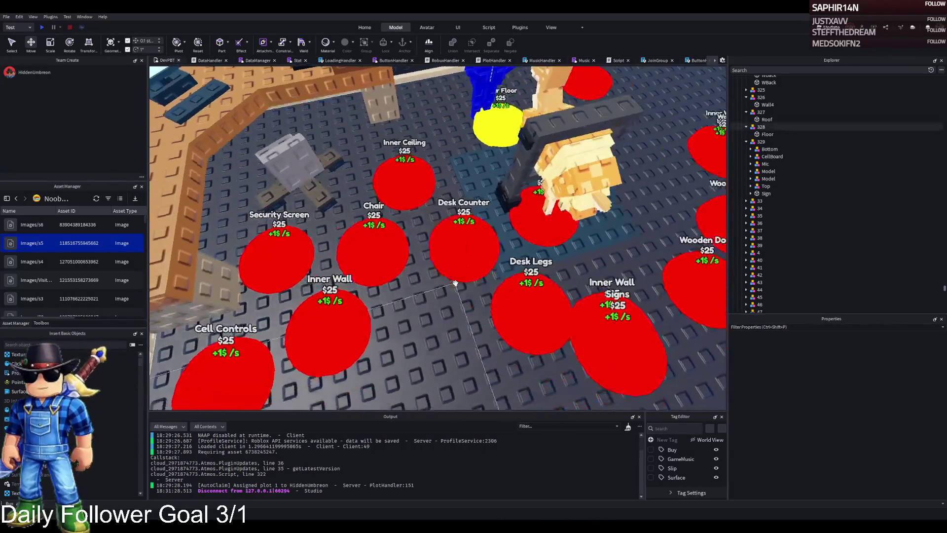
Duplicate upgrade 329 as 330 and collapse it in Explorer
key(ctrl+d)
key(F2)
text(320)
key(Return)
click(746, 200)
click(769, 208)
click(764, 245)
shift+click(789, 201)
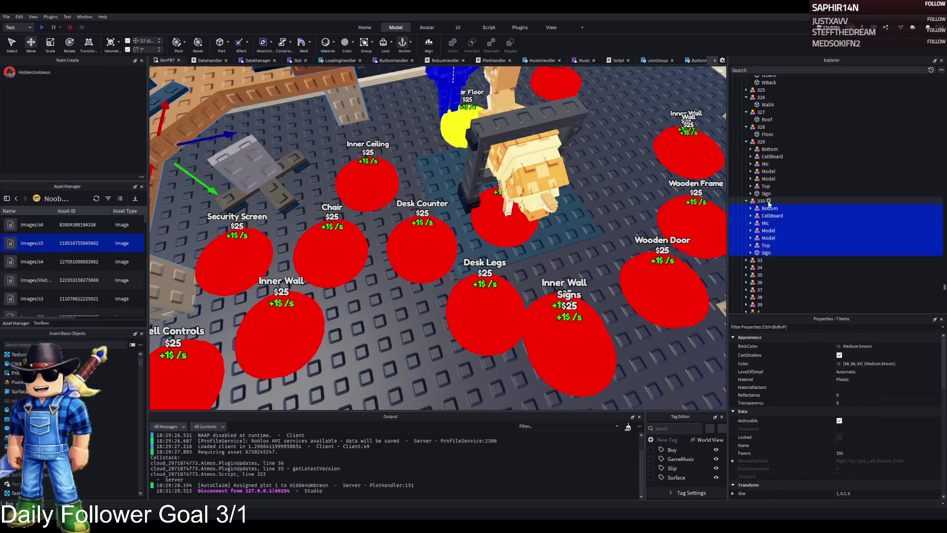
double_click(827, 202)
Make further copies of the upgrade named 331, 332 and 333
key(ctrl+d)
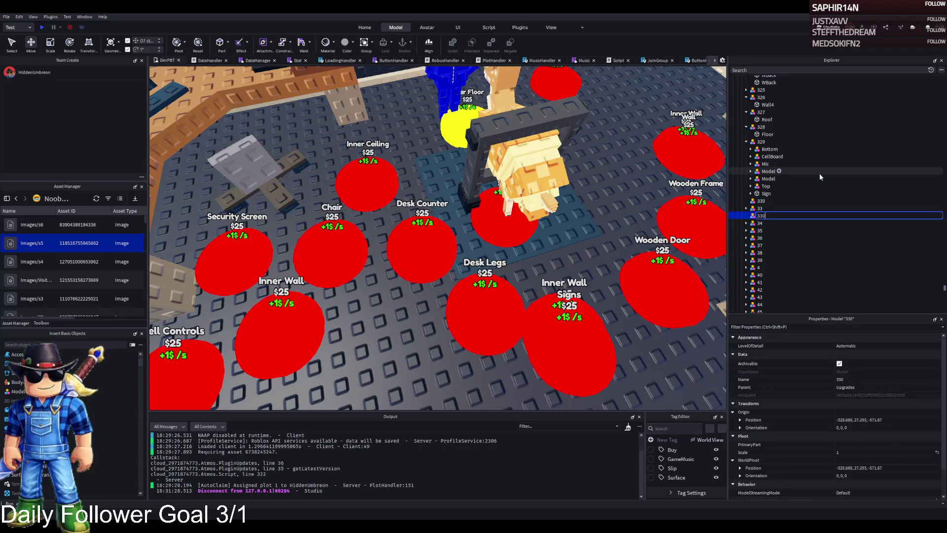
key(ctrl+d)
key(F2)
text(332)
key(Return)
key(ctrl+d)
key(F2)
text(333)
key(Return)
click(458, 328)
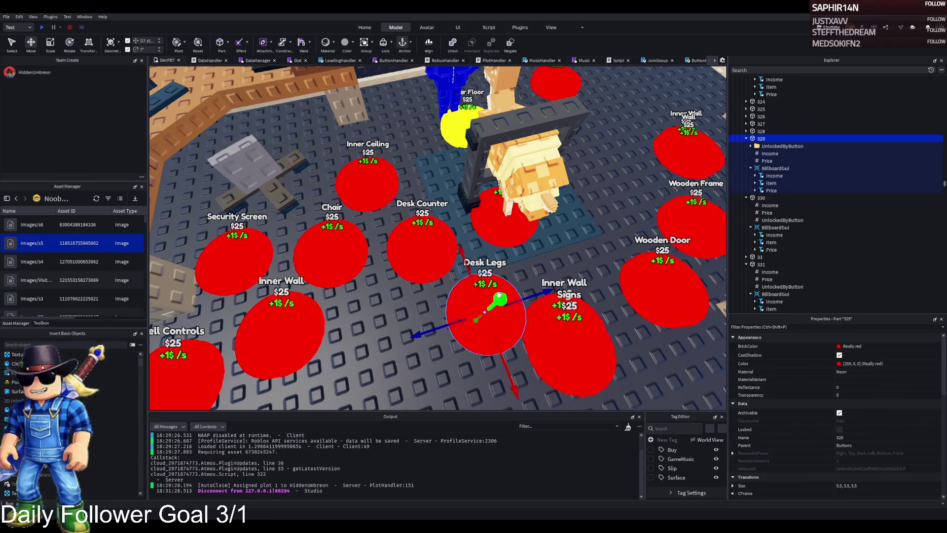
Move Top, Mic and one Model from upgrade 329 into upgrade 330
click(479, 264)
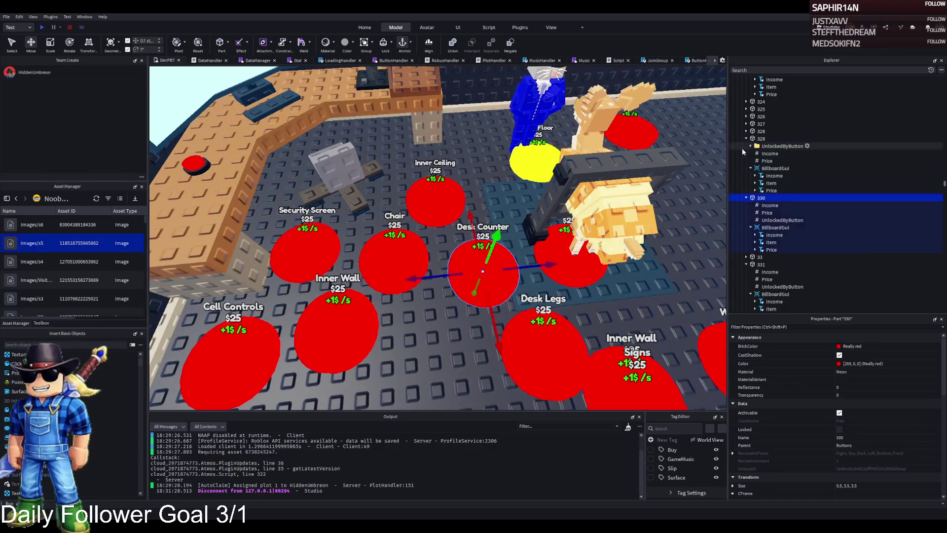
click(391, 88)
click(763, 146)
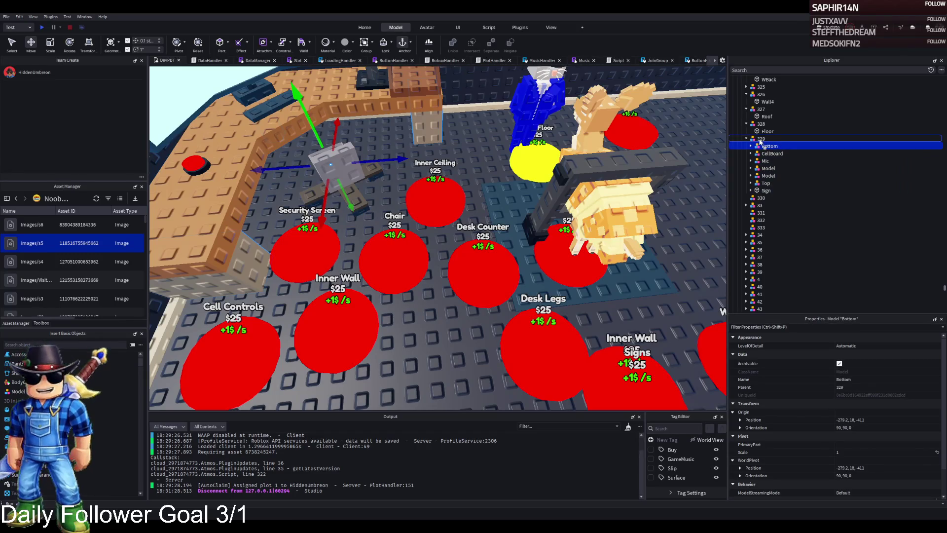
click(768, 153)
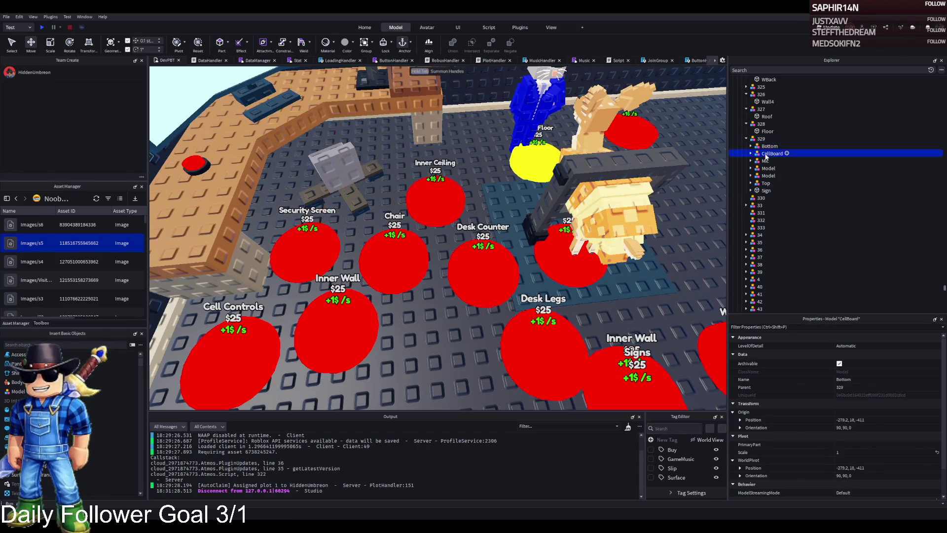
click(765, 183)
drag(763, 200, 762, 198)
click(768, 168)
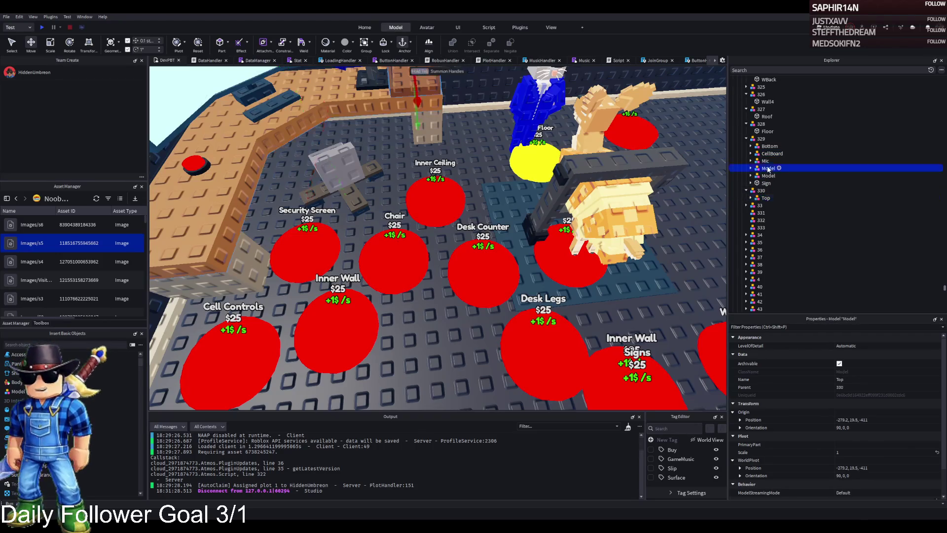
ctrl+click(765, 161)
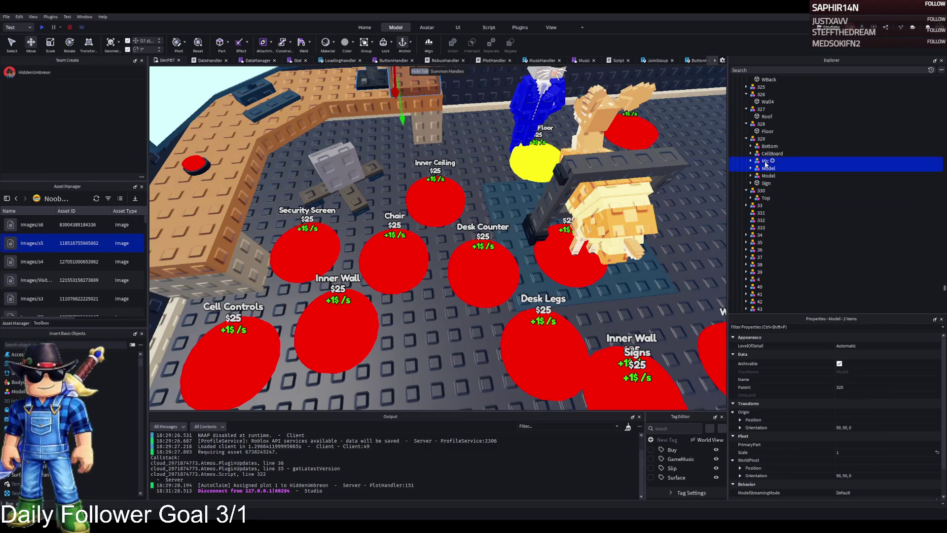
drag(768, 170, 773, 198)
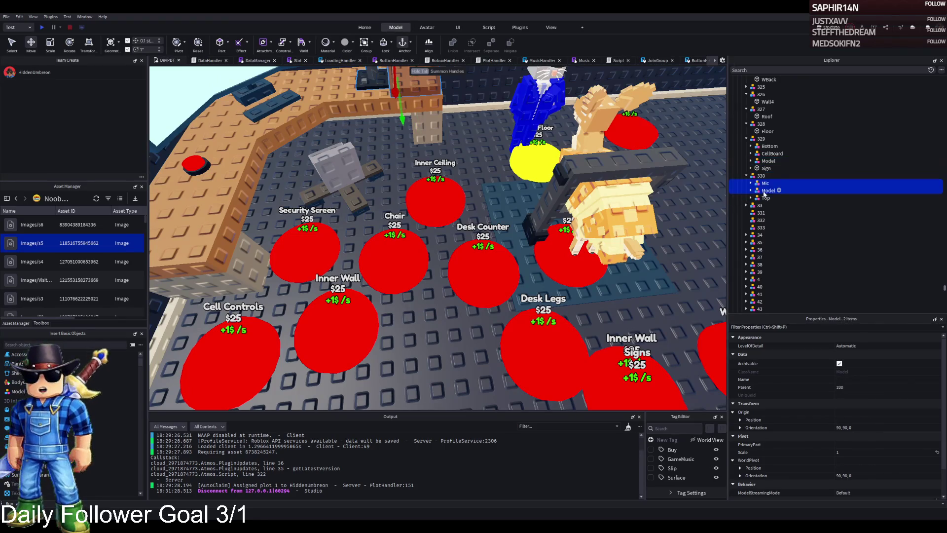
key(f)
Move upgrade 329's remaining Model into upgrade 331
click(759, 162)
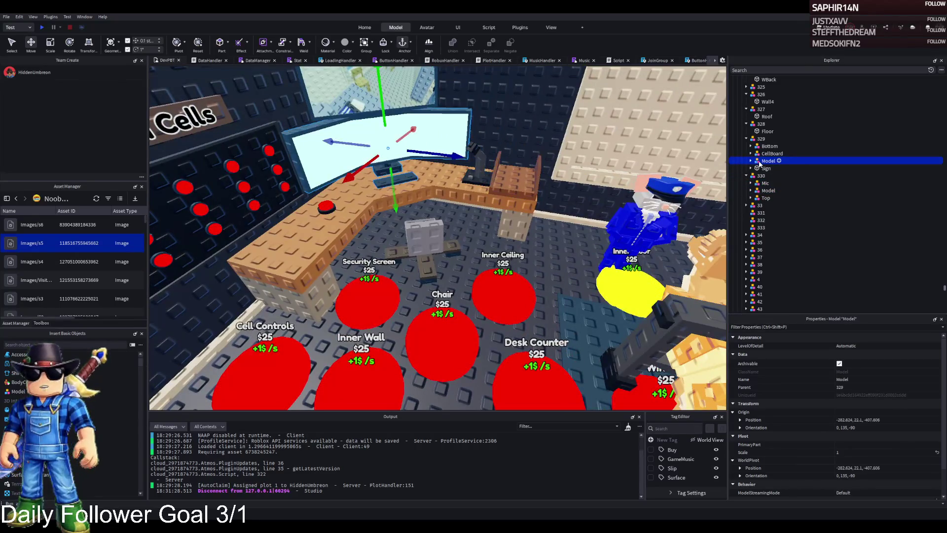
drag(760, 163, 771, 213)
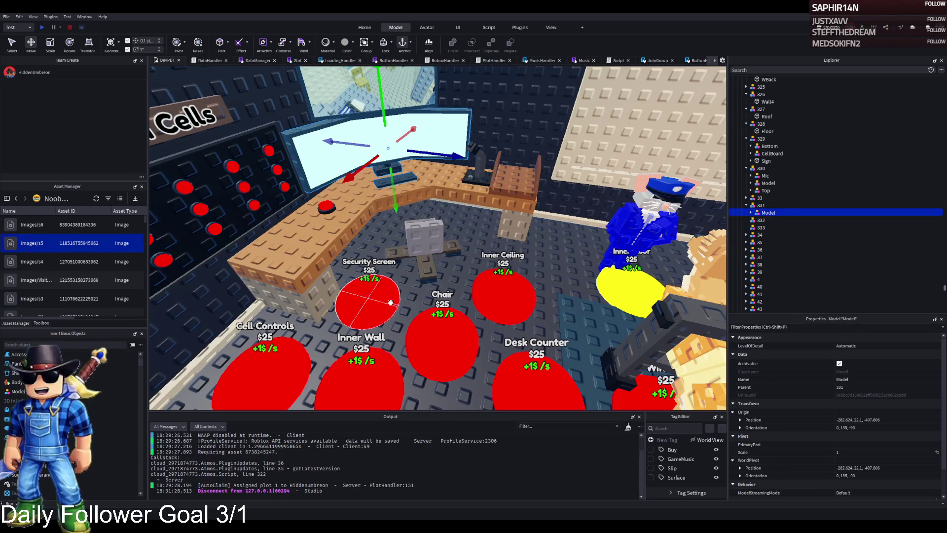
click(424, 138)
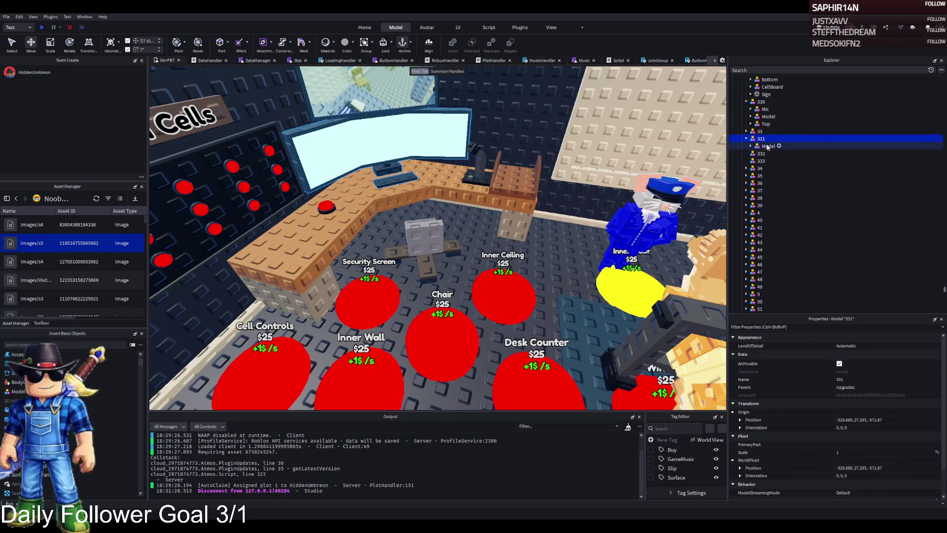
click(435, 236)
click(434, 236)
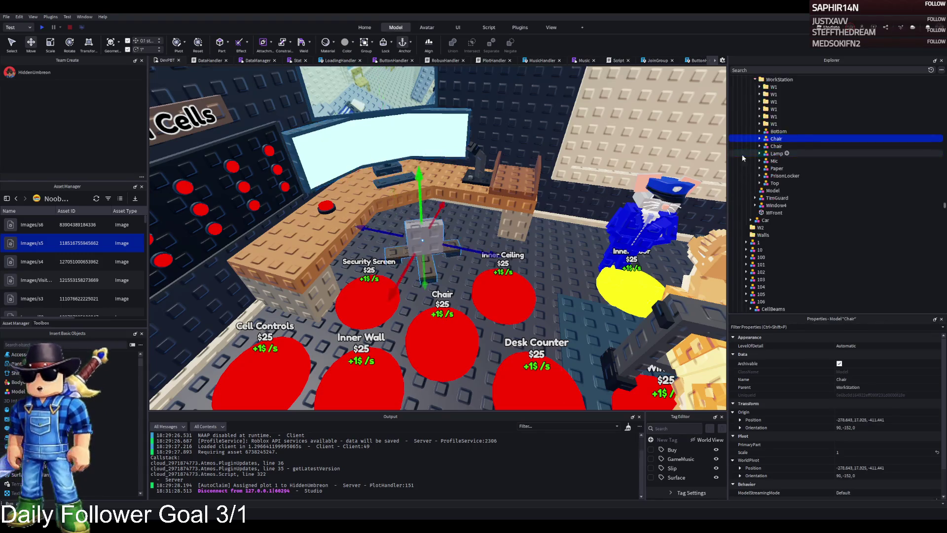
Move the chair into its own upgrade and select upgrade 333 in Explorer
click(381, 146)
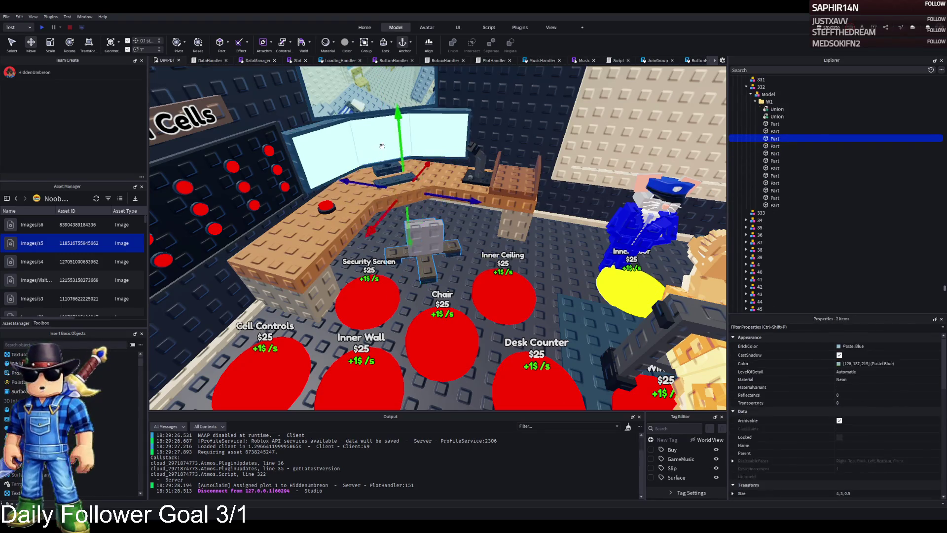
mouse_move(768, 103)
mouse_down()
mouse_move(780, 121)
mouse_move(762, 88)
mouse_up()
click(750, 110)
scroll(769, 118, up, 2)
click(760, 134)
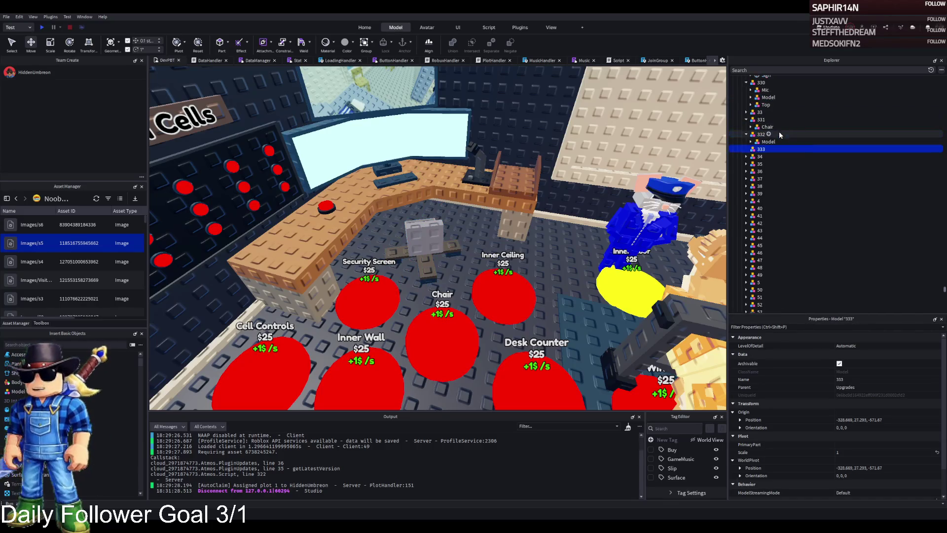
scroll(779, 133, up, 2)
Move CellBoard and Sign from 329 into upgrade 333
click(765, 128)
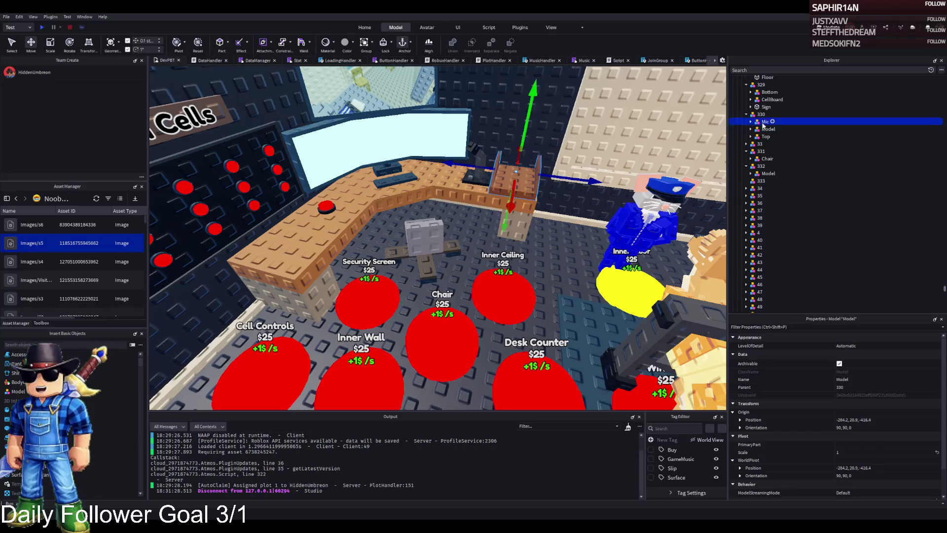
click(765, 137)
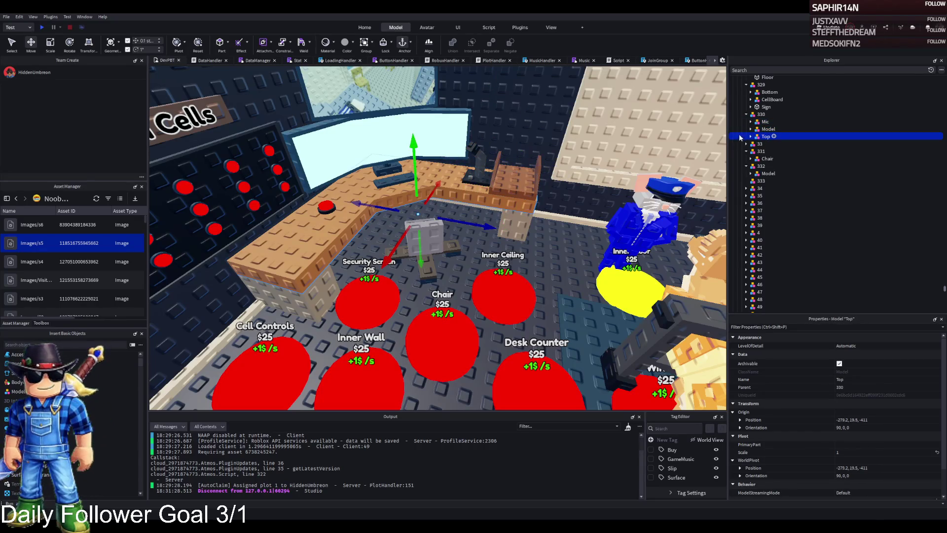
click(770, 99)
ctrl+click(765, 107)
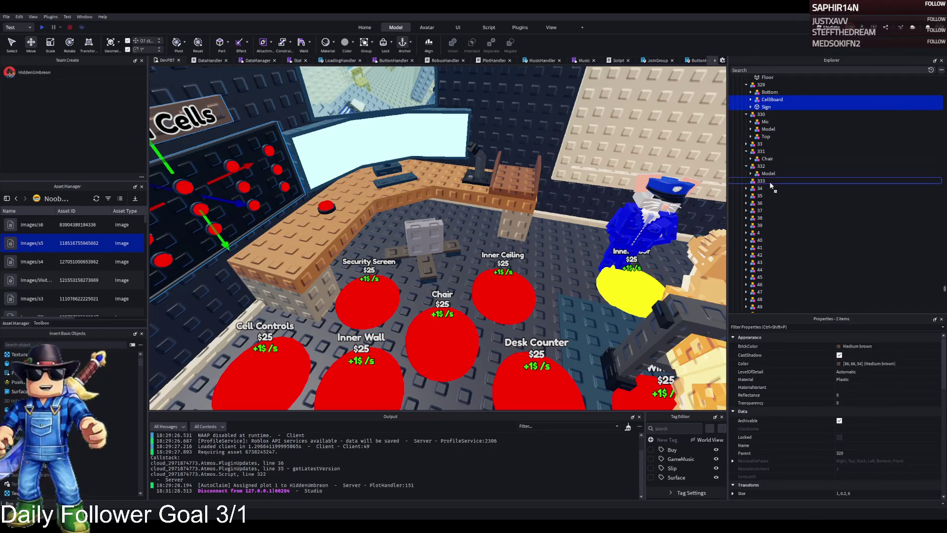
drag(769, 182, 769, 181)
Focus on the Prison Cells board and select the whole LockdownButton model on the desk
key(f)
click(485, 201)
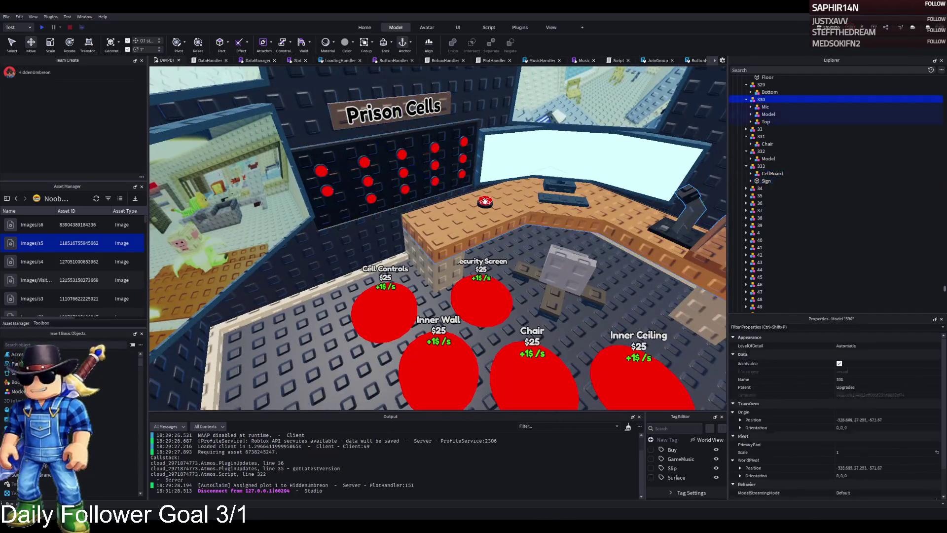
click(765, 121)
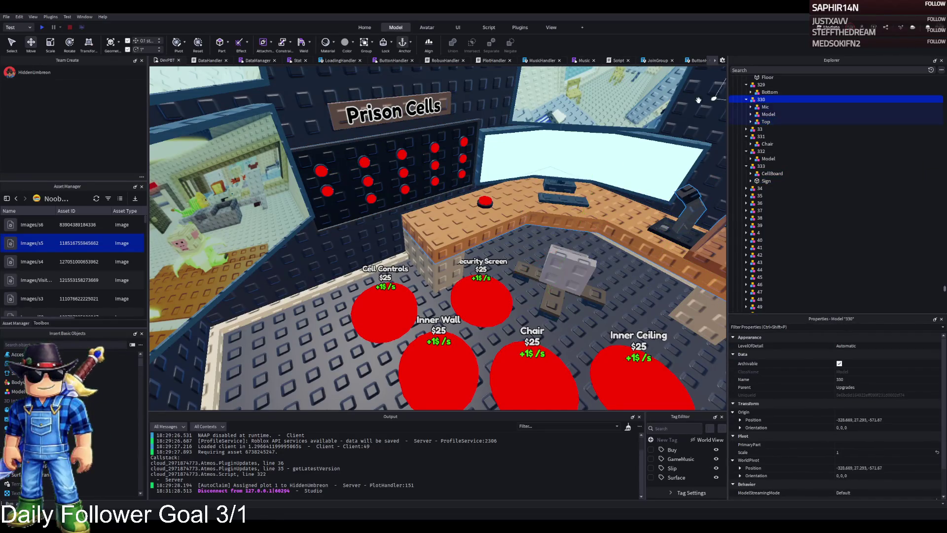
scroll(488, 203, up, 5)
click(345, 152)
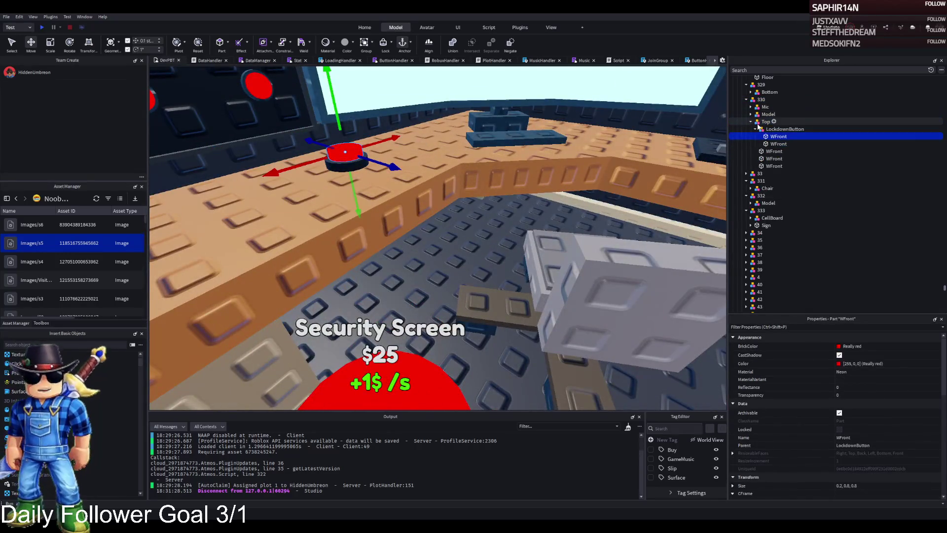
key(Left)
key(Left)
scroll(530, 132, down, 5)
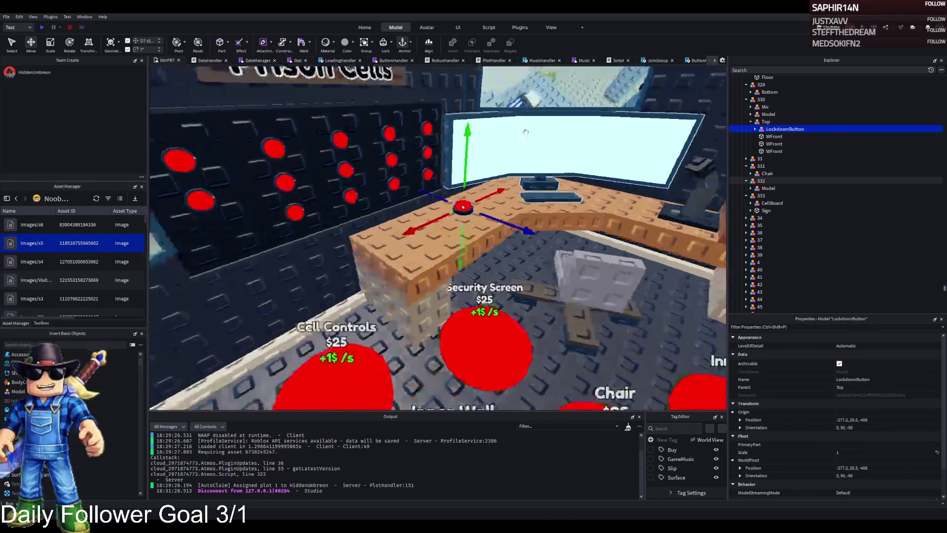
Drag LockdownButton out of CellBoard and drop it directly under 333
ctrl+click(326, 178)
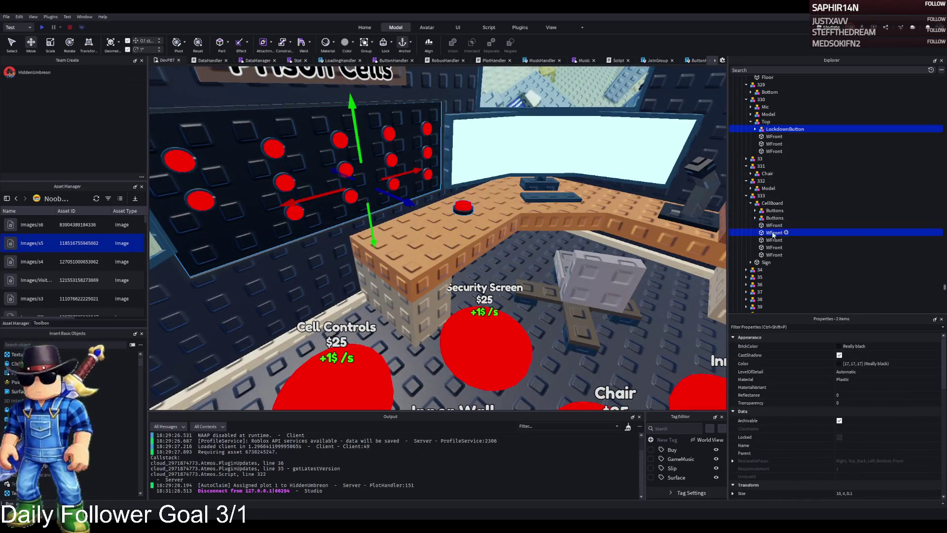
drag(772, 232, 762, 188)
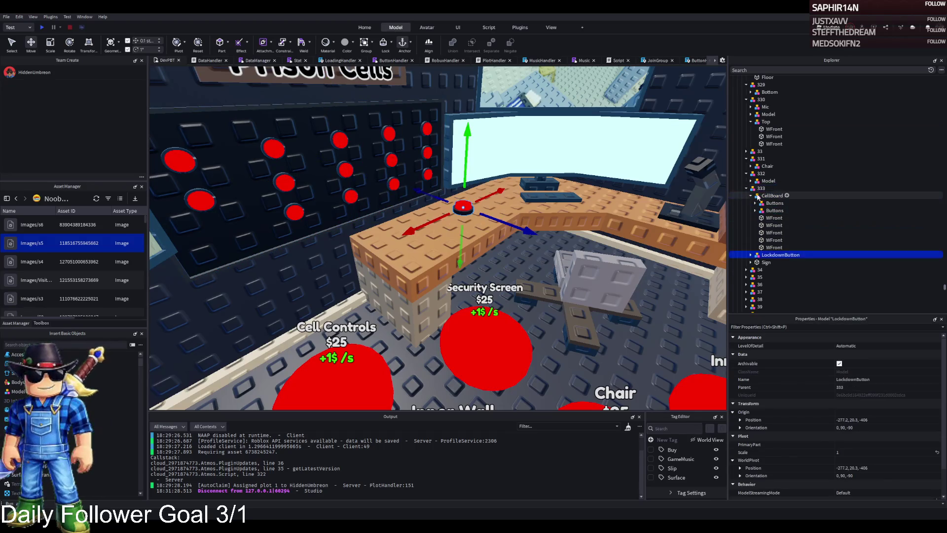
click(750, 196)
click(772, 196)
scroll(583, 191, down, 10)
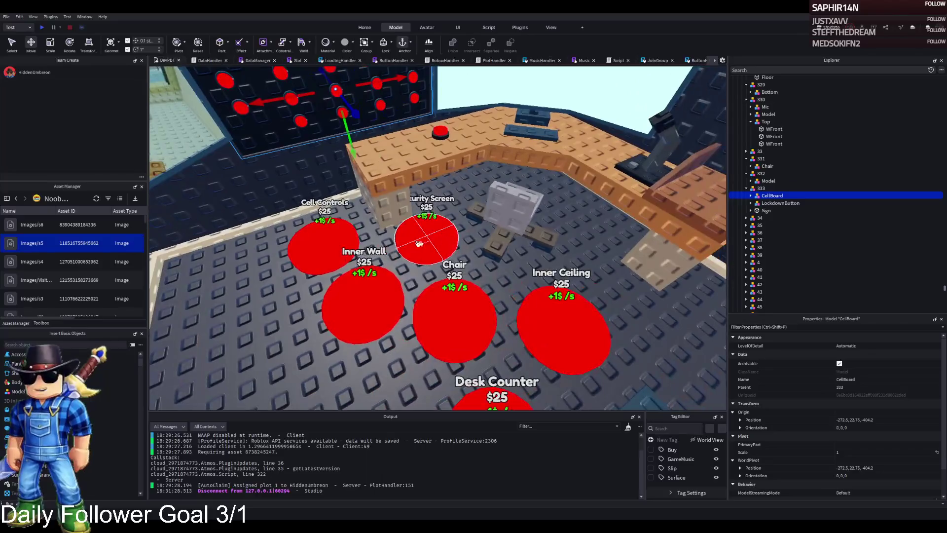
click(419, 242)
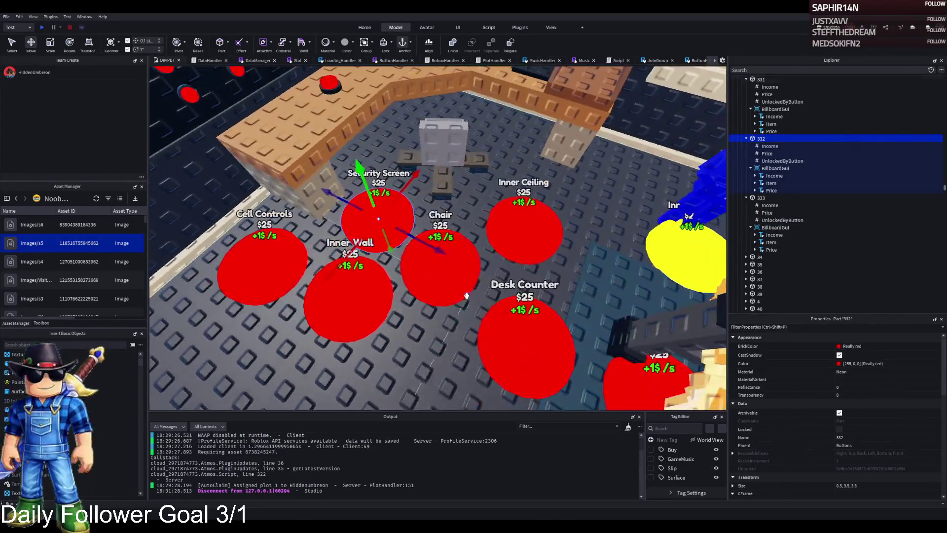
Spread the Chair, Inner Ceiling, Security Screen and Cell Controls pads to new floor positions
drag(466, 296, 477, 290)
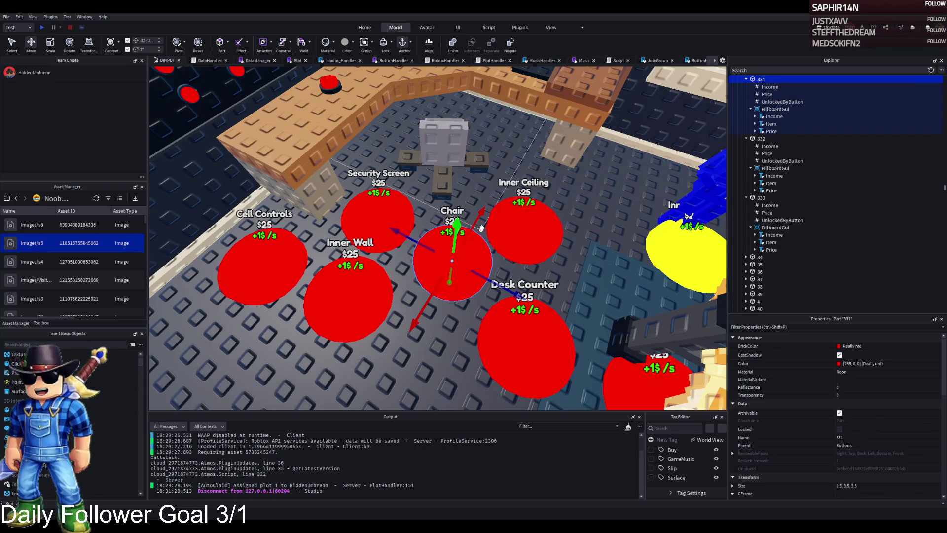
scroll(493, 256, up, 2)
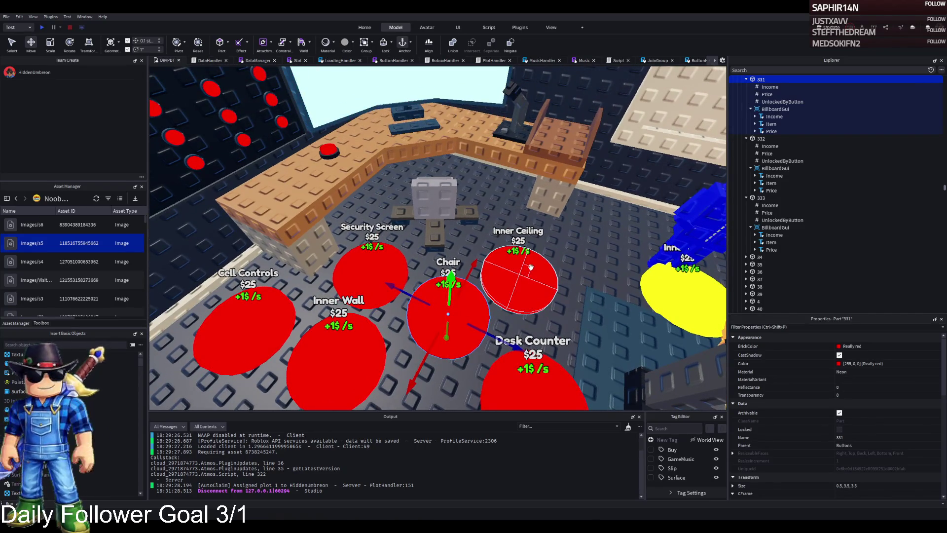
drag(528, 271, 557, 250)
drag(482, 282, 527, 265)
drag(391, 287, 403, 298)
drag(253, 321, 242, 330)
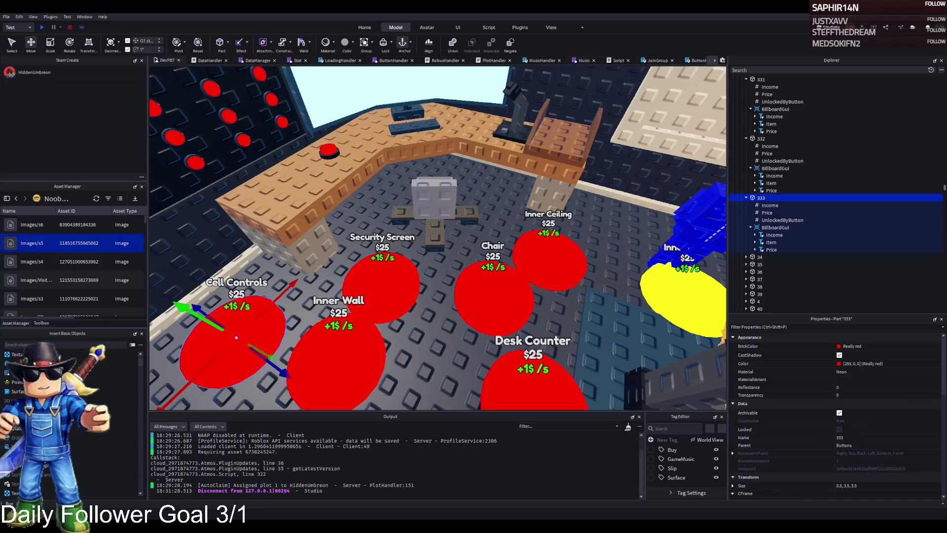
scroll(416, 176, down, 2)
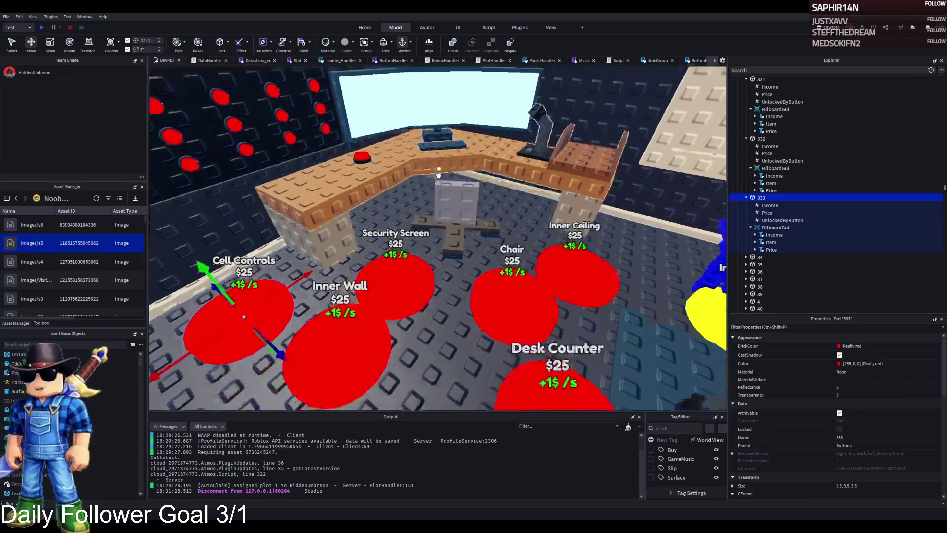
key(q)
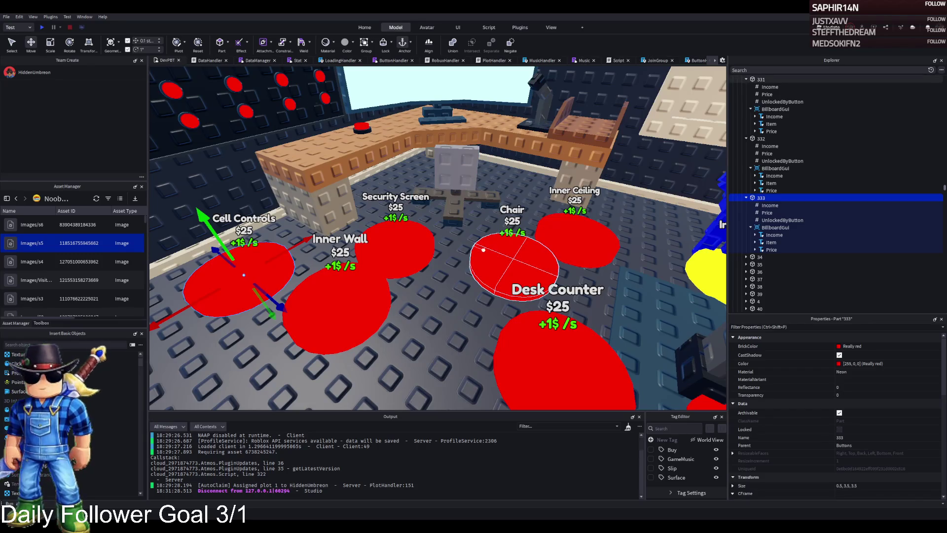
scroll(470, 251, down, 5)
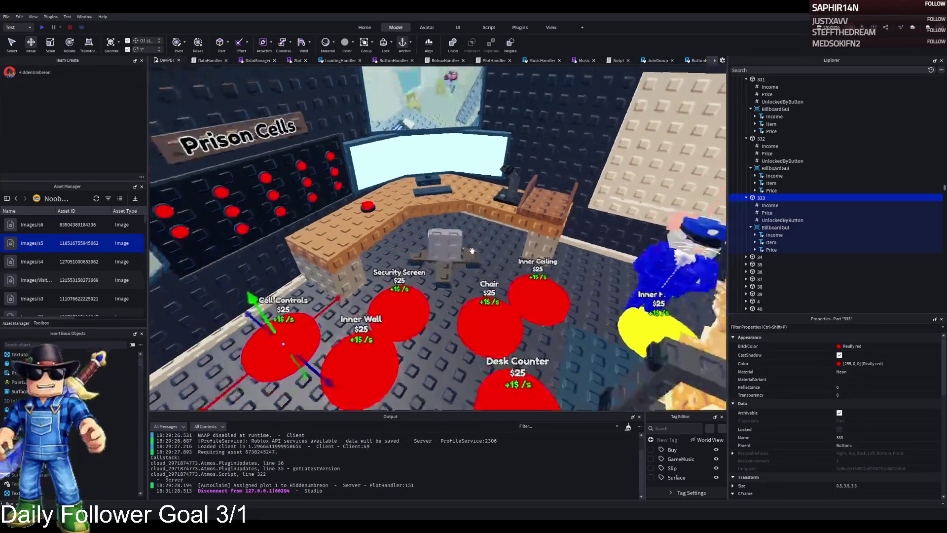
Duplicate Cell Controls pad 333, name the copy 334, and place it between Inner Wall and Desk Legs
double_click(761, 198)
click(764, 220)
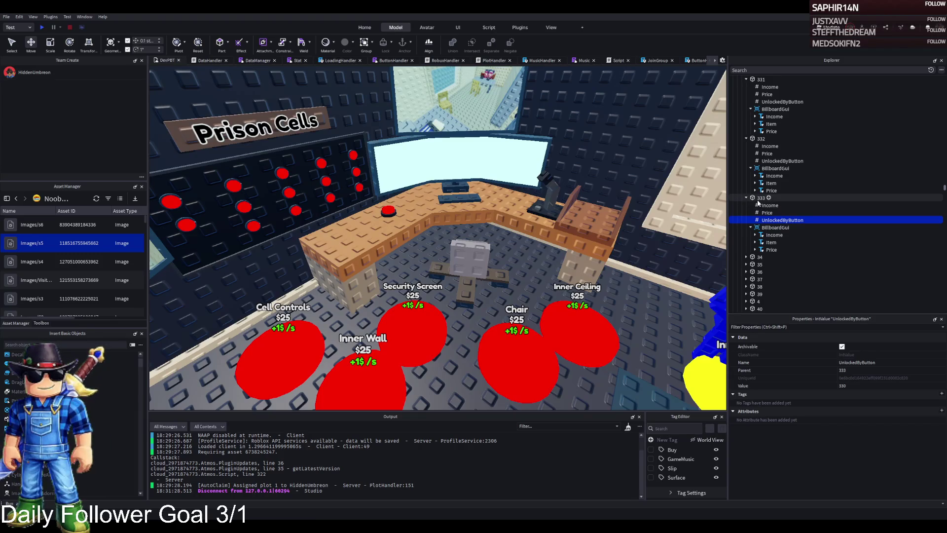
click(761, 197)
key(f)
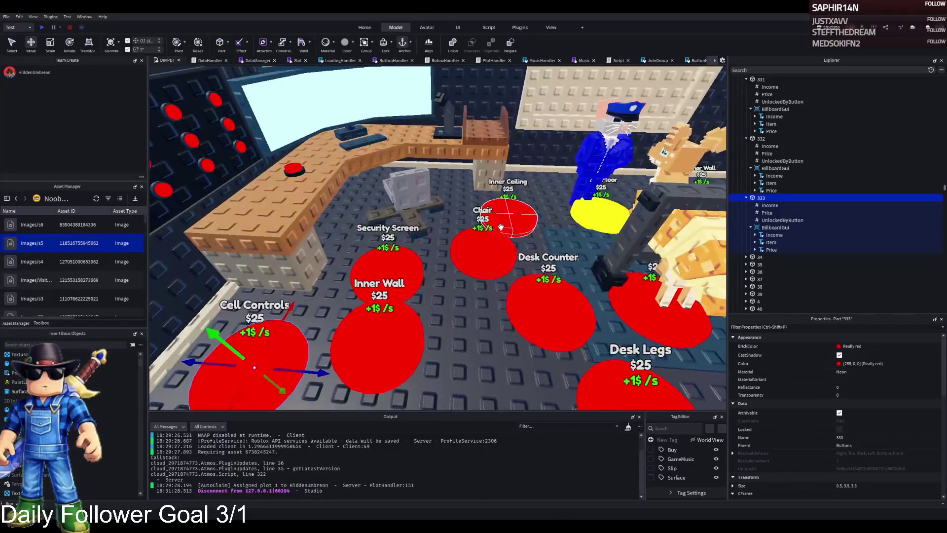
key(ctrl+d)
text(334)
key(Return)
mouse_move(334, 342)
mouse_down()
mouse_move(429, 330)
mouse_move(506, 338)
mouse_up()
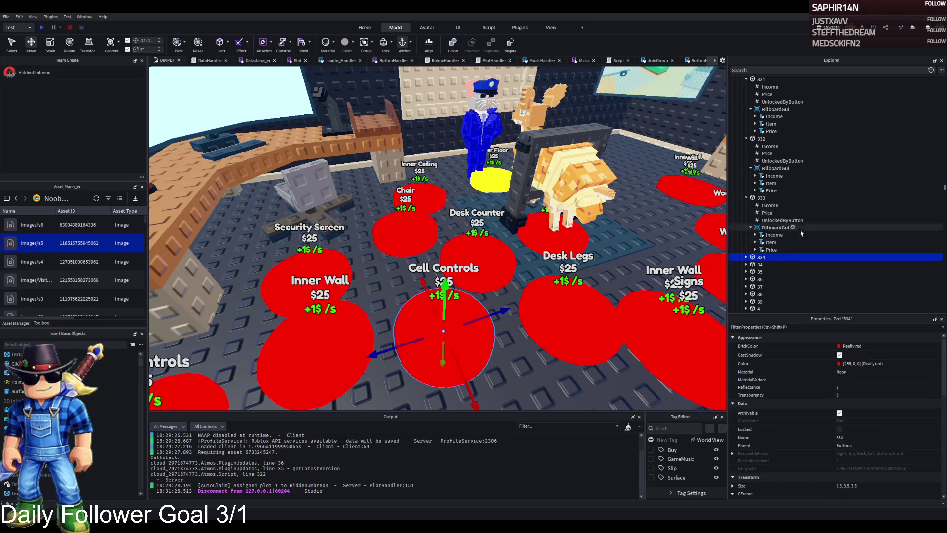
click(746, 257)
Set the Text of 334's BillboardGui Item label to 'Holding'
click(750, 287)
scroll(762, 283, down, 1)
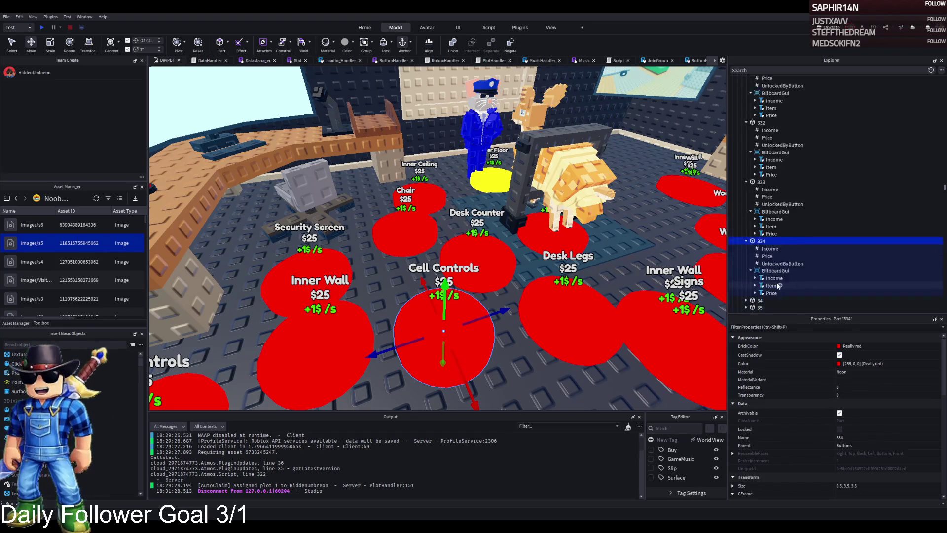
click(771, 269)
scroll(878, 419, down, 8)
click(869, 462)
text(Holding)
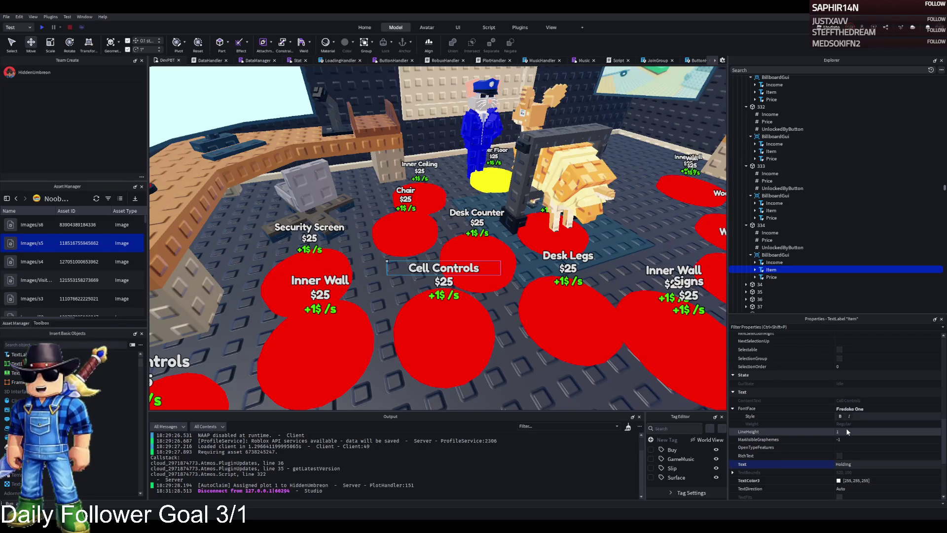
text(B)
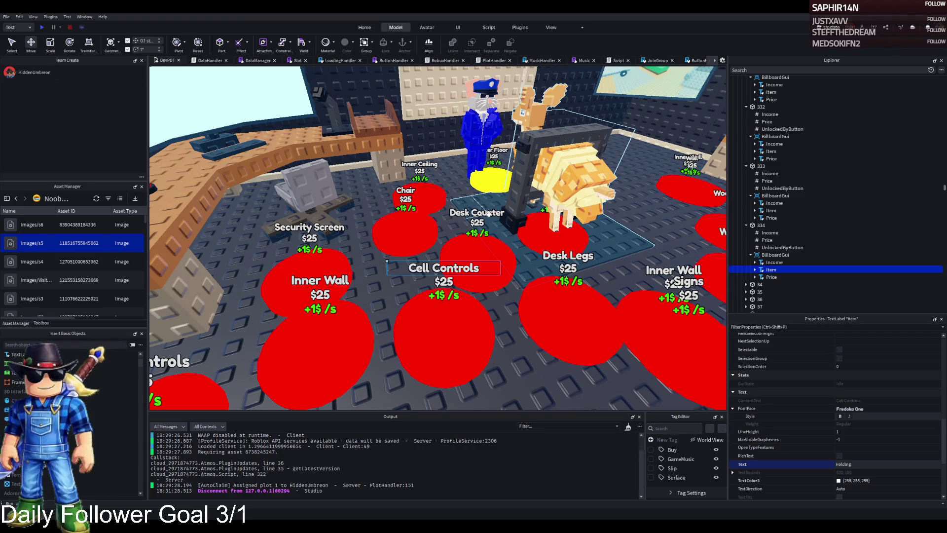
key(f)
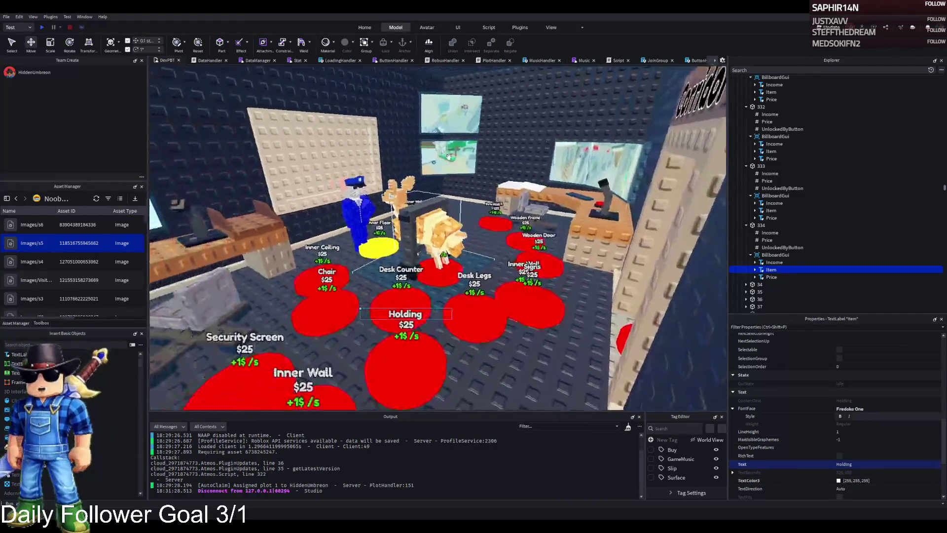
key(w)
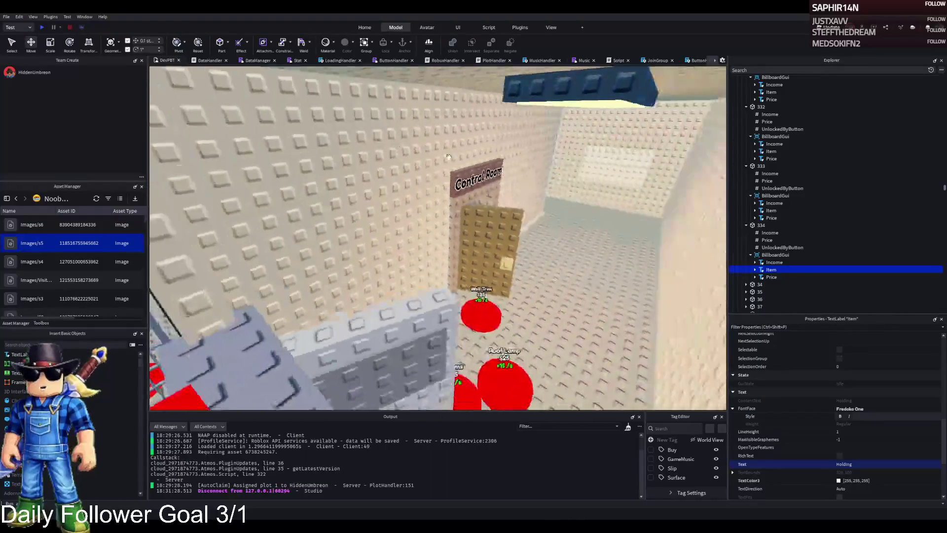
key(s)
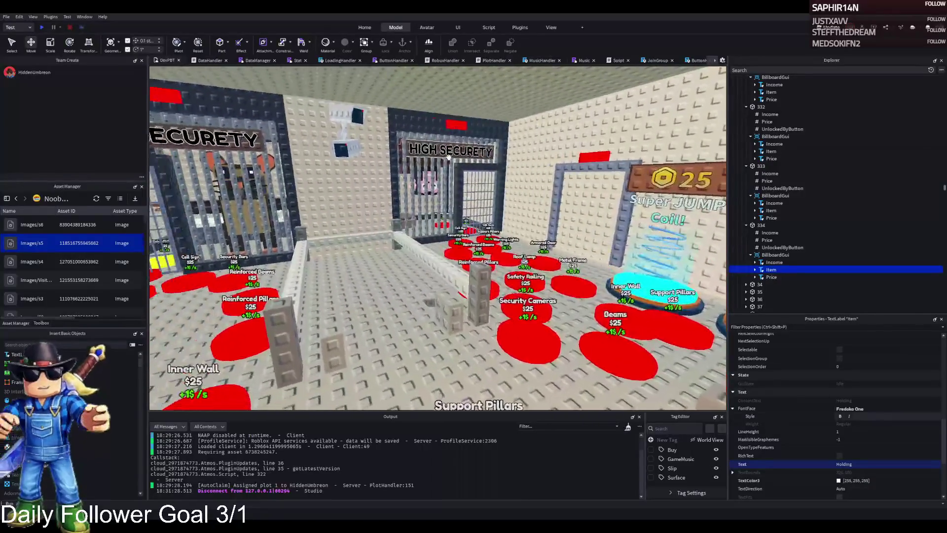
key(w)
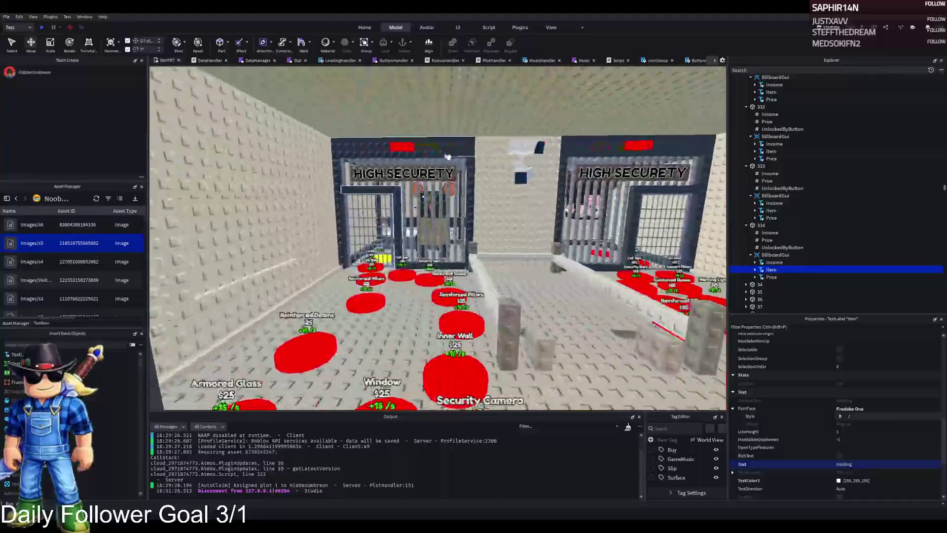
key(w)
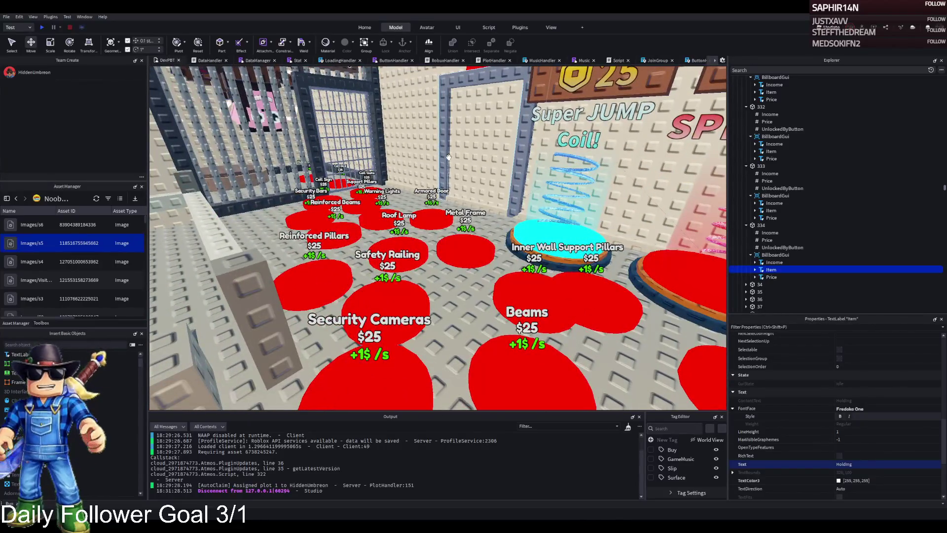
key(w)
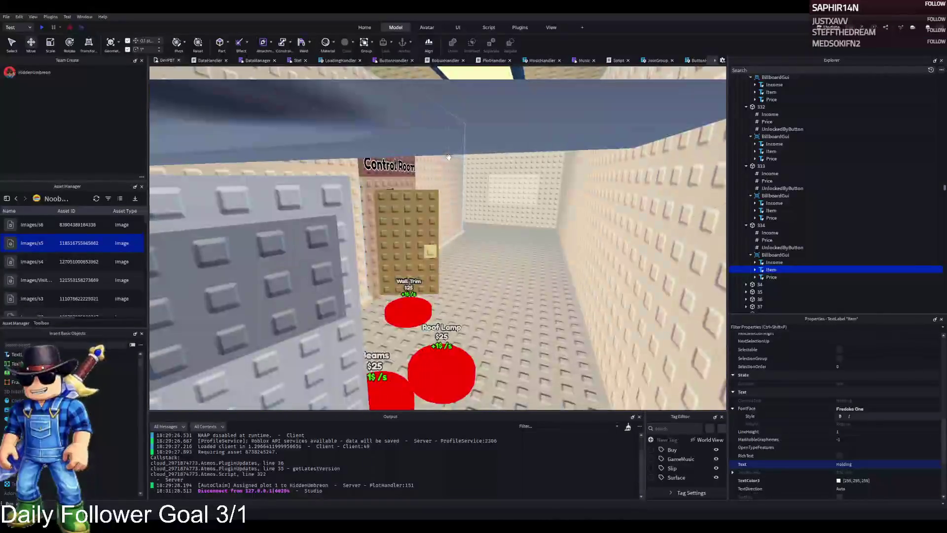
key(w)
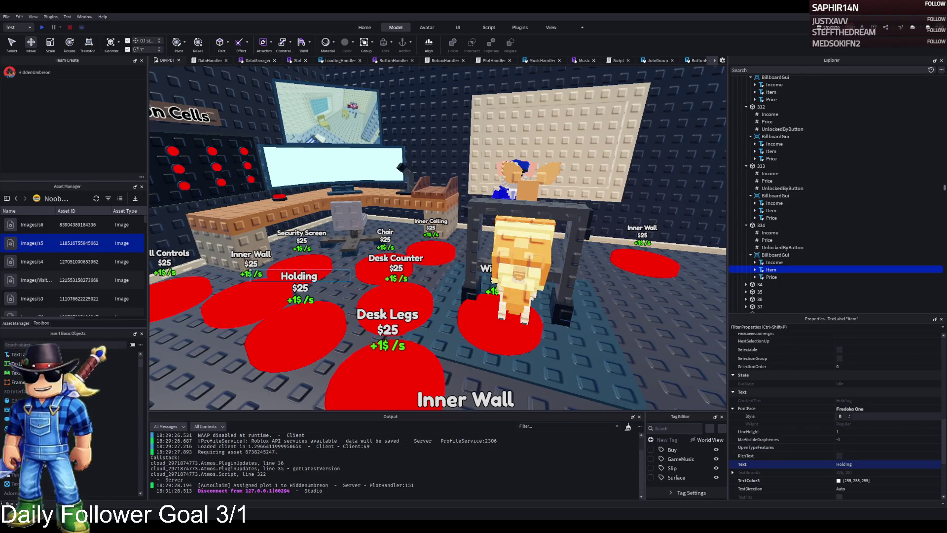
Finish the pad label as 'Holding Station' and select part 334
key(w)
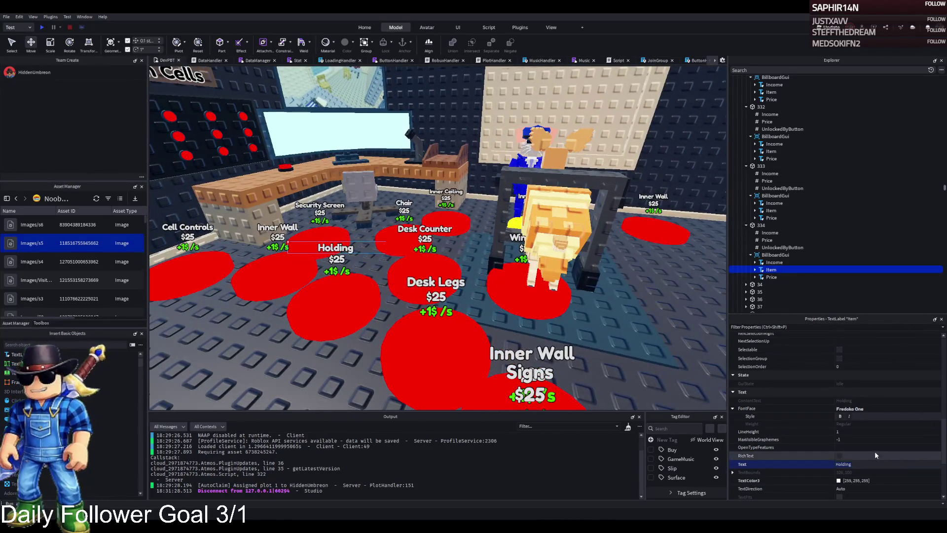
text(Staton)
key(Return)
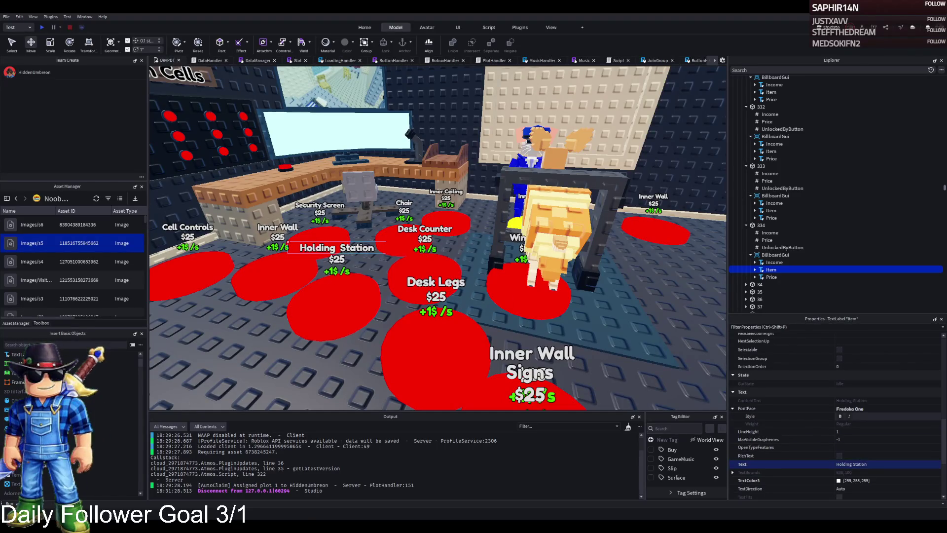
key(d)
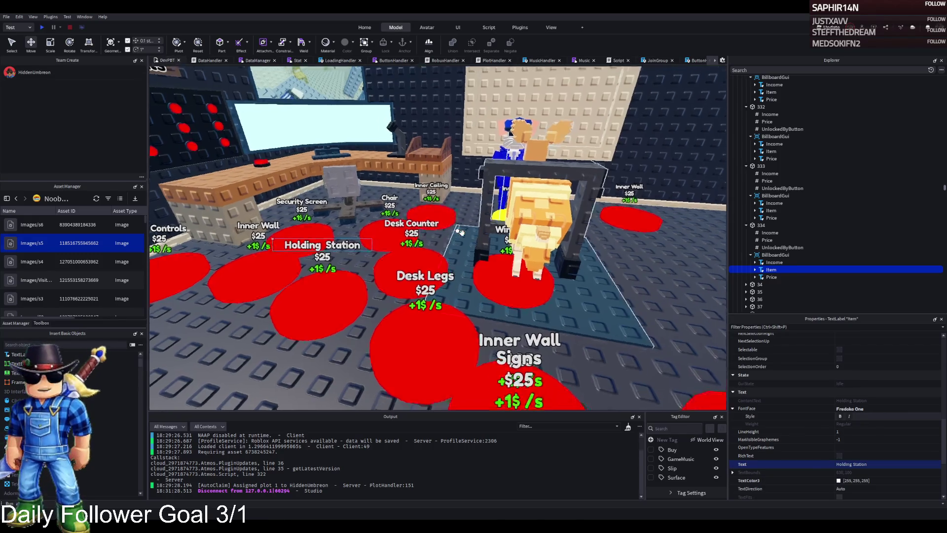
key(a)
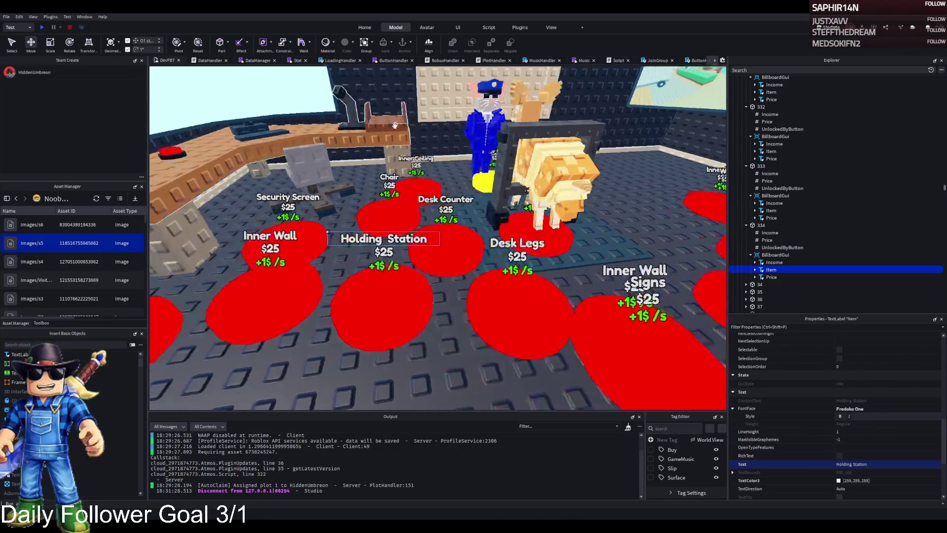
click(763, 226)
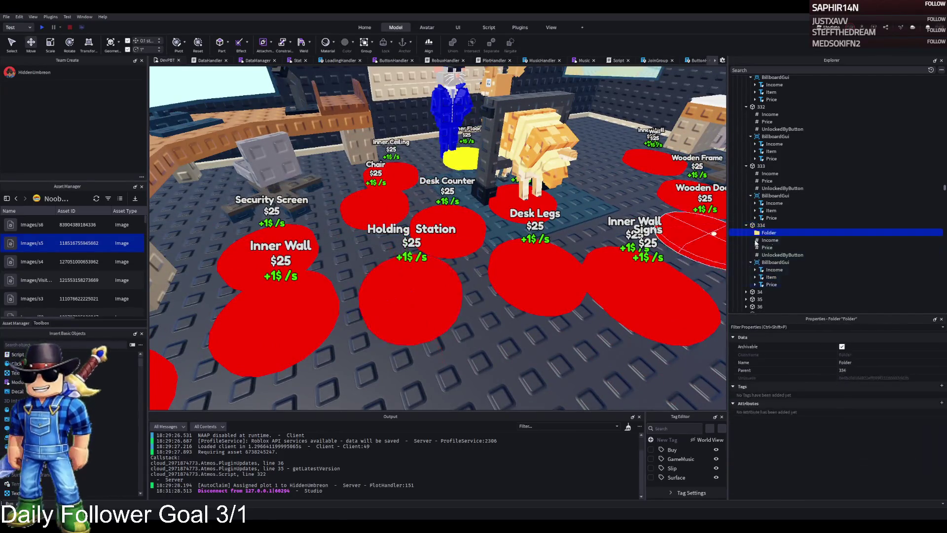
Create an UnlockedByButton folder in 334 containing an unlock value named Value
click(776, 255)
key(Up)
key(Up)
key(Up)
key(F2)
text(UnlockedByButton)
drag(780, 255, 782, 233)
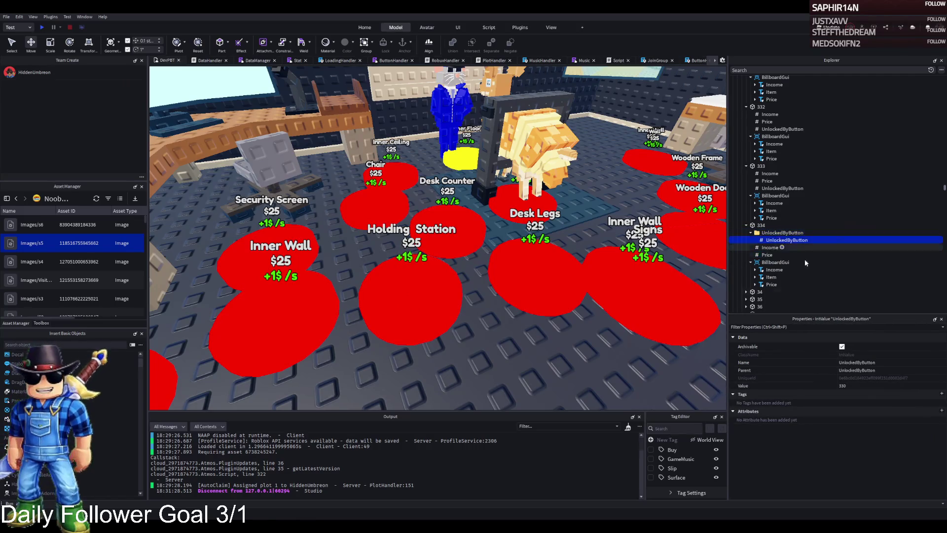
key(F2)
text(Value)
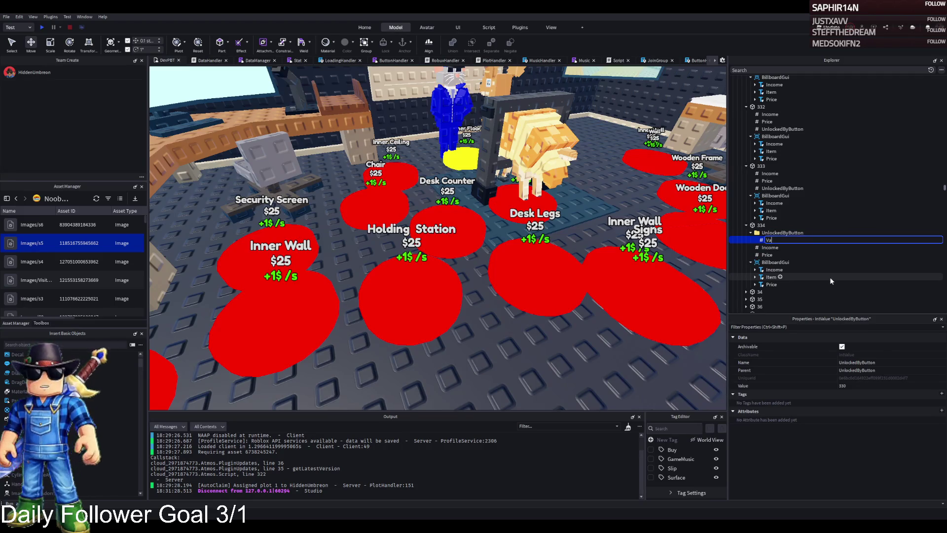
key(Return)
click(885, 385)
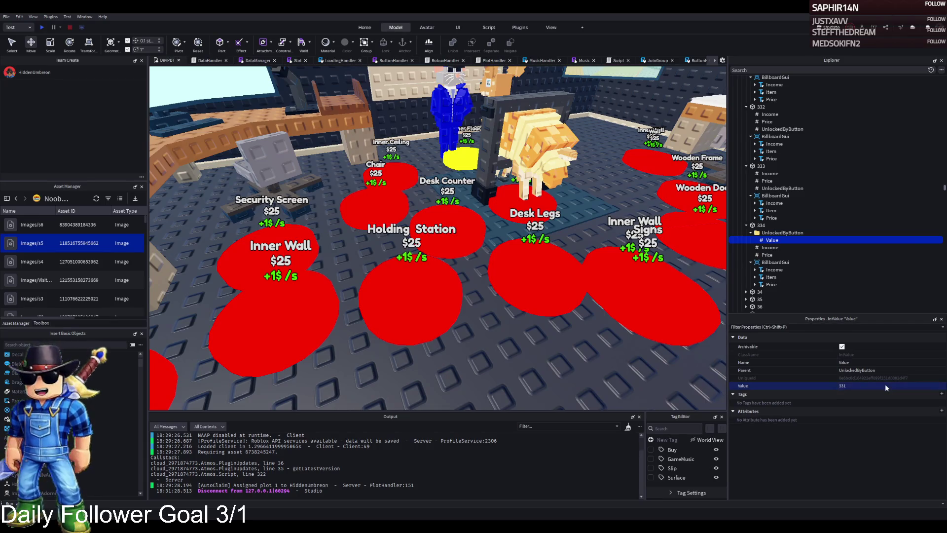
Duplicate the unlock Value twice and set the copies to 332 and 333
key(ctrl+d)
key(BackSpace)
text(2)
key(Return)
key(ctrl+d)
click(885, 385)
key(BackSpace)
text(3)
key(Return)
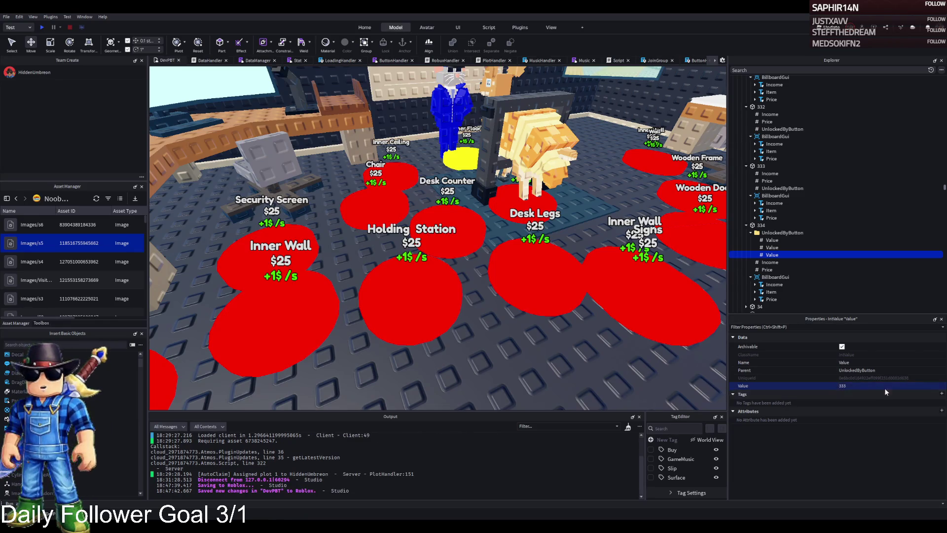
Set model 334's Price value to 360589
click(766, 269)
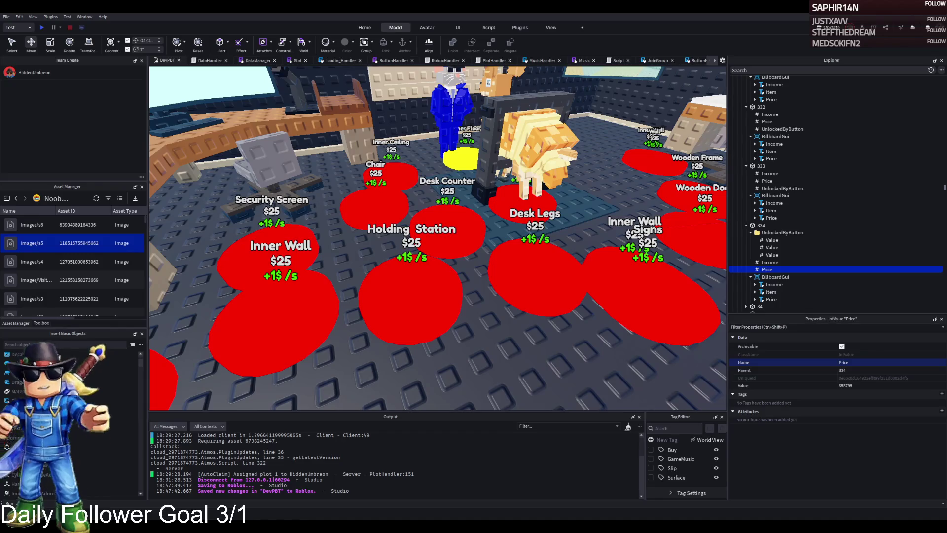
click(868, 385)
text(360589)
key(Return)
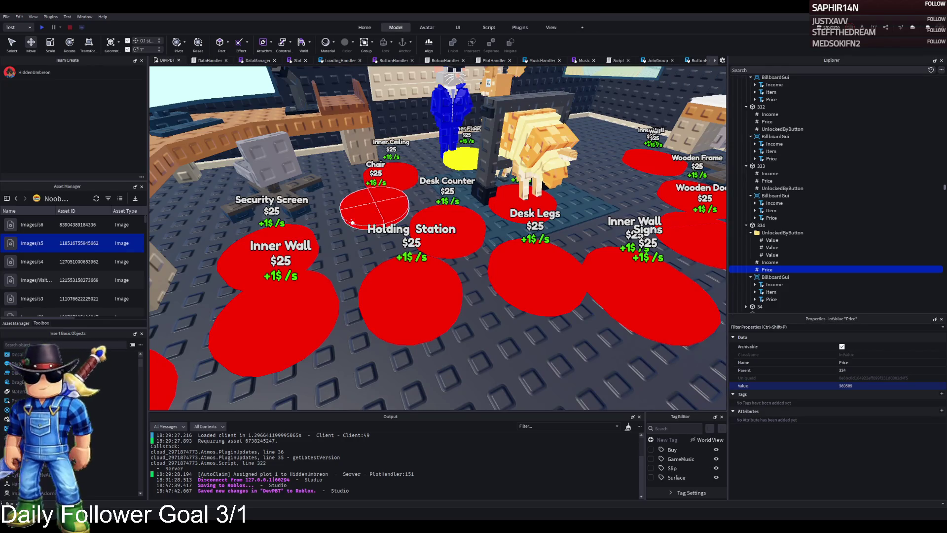
Select the PrisonLocker and move Bambini_Crostini out of it
click(416, 240)
key(f)
scroll(415, 241, down, 5)
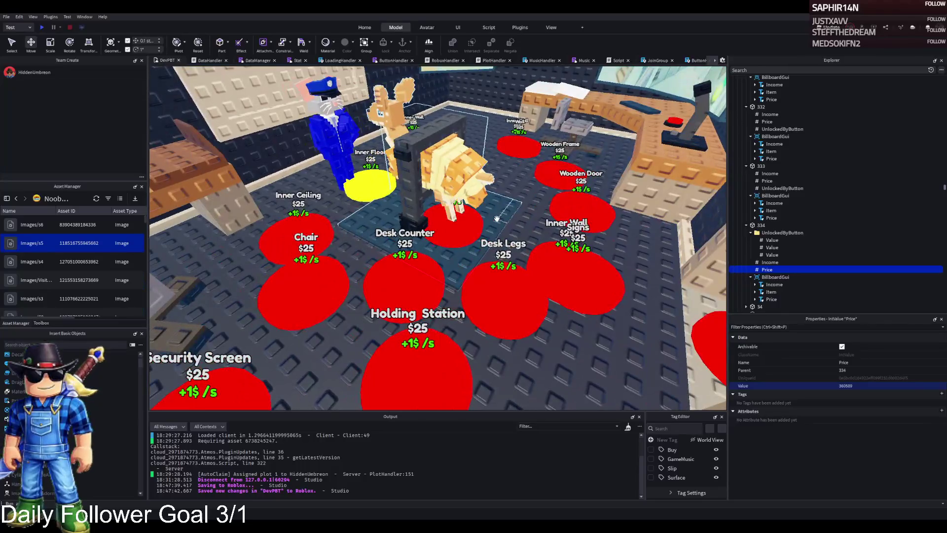
click(488, 209)
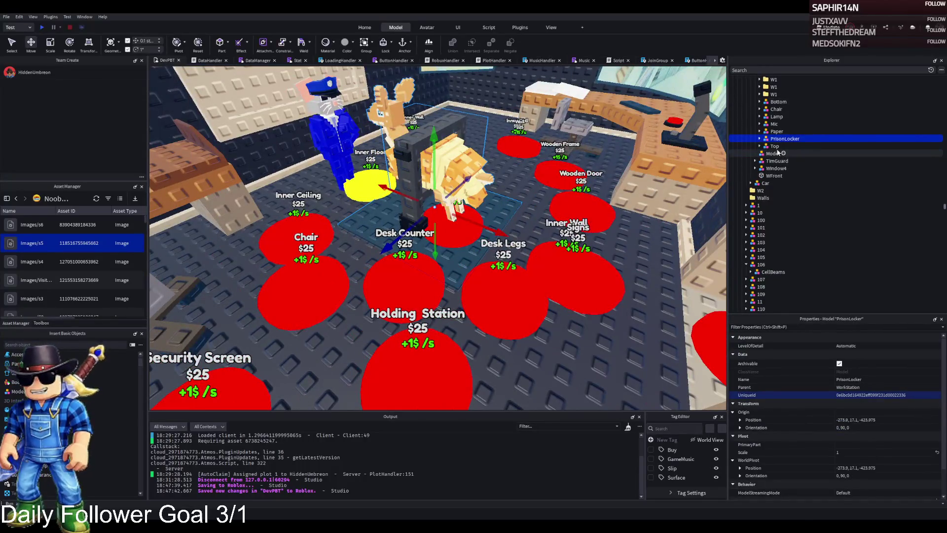
key(e)
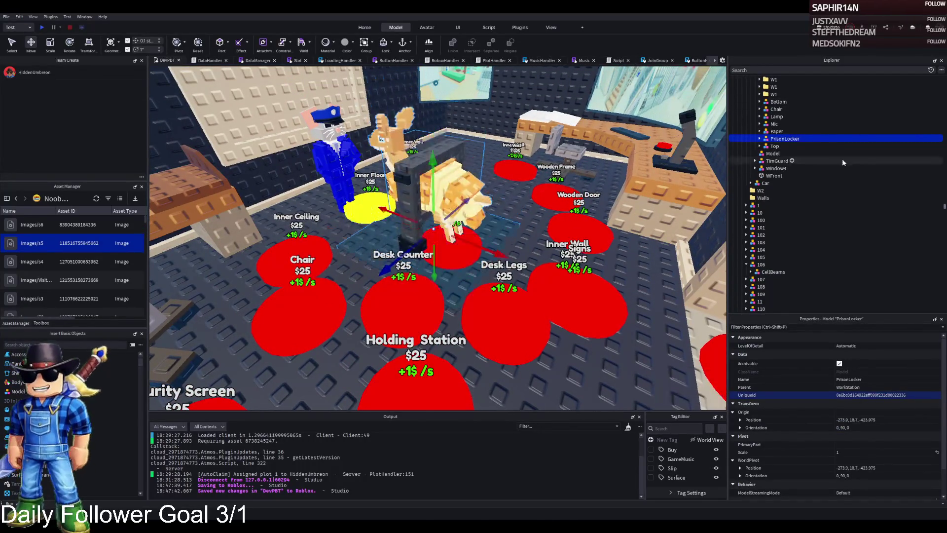
click(760, 139)
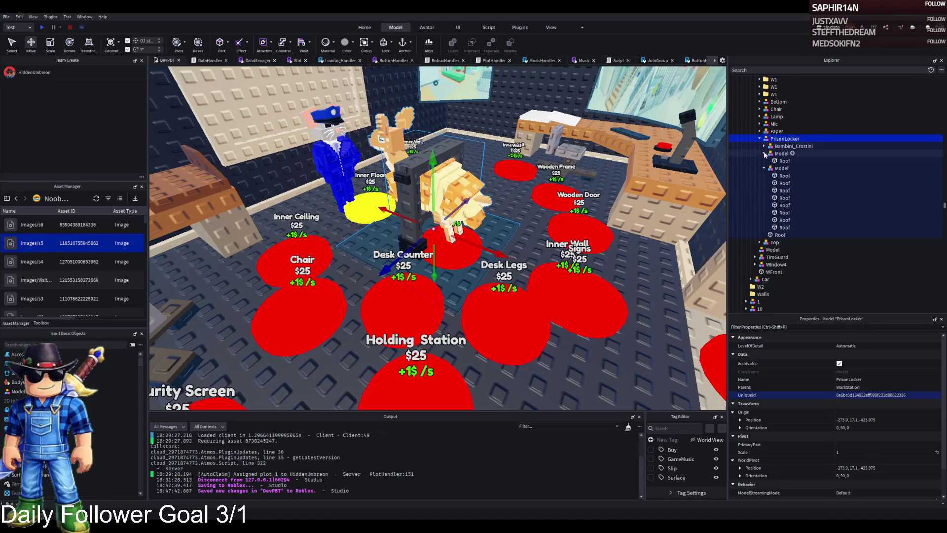
click(764, 161)
mouse_move(777, 147)
mouse_down()
mouse_move(784, 140)
mouse_move(770, 143)
mouse_up()
Move the PrisonLocker into the CellBoard and select upgrade model 333
click(777, 146)
key(f)
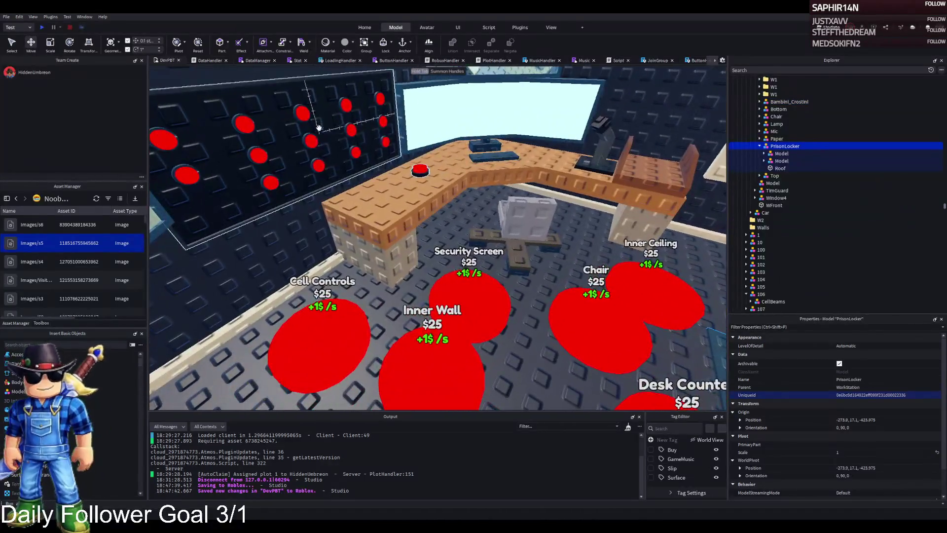
click(631, 311)
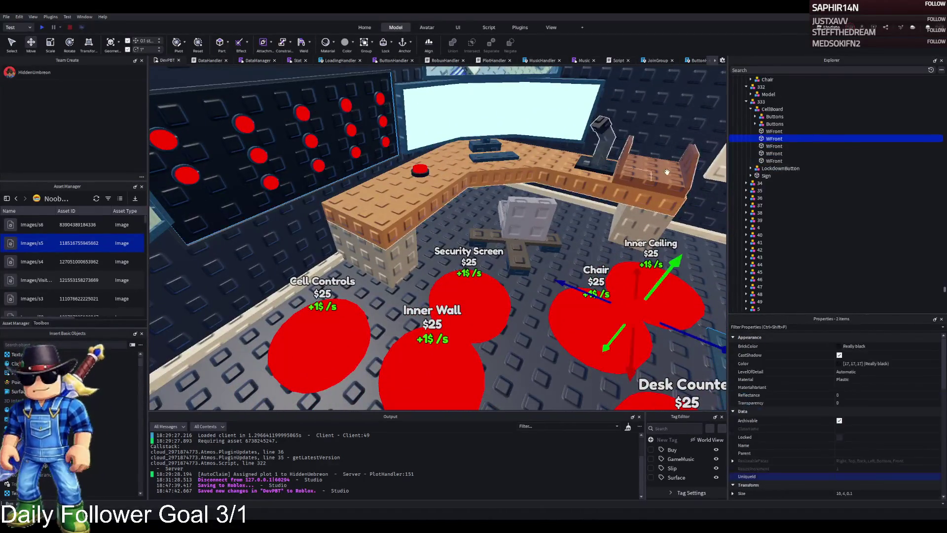
drag(764, 143, 773, 107)
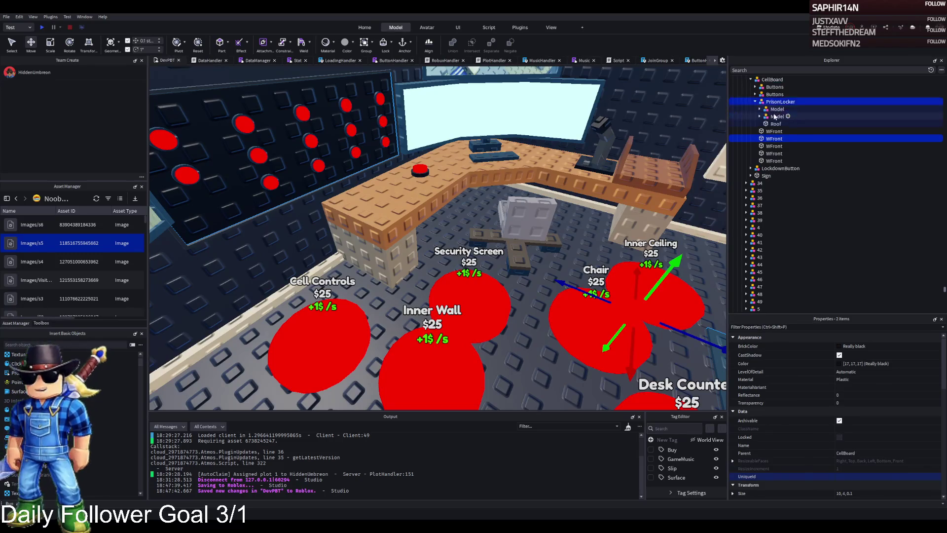
click(773, 104)
scroll(789, 114, up, 2)
click(813, 120)
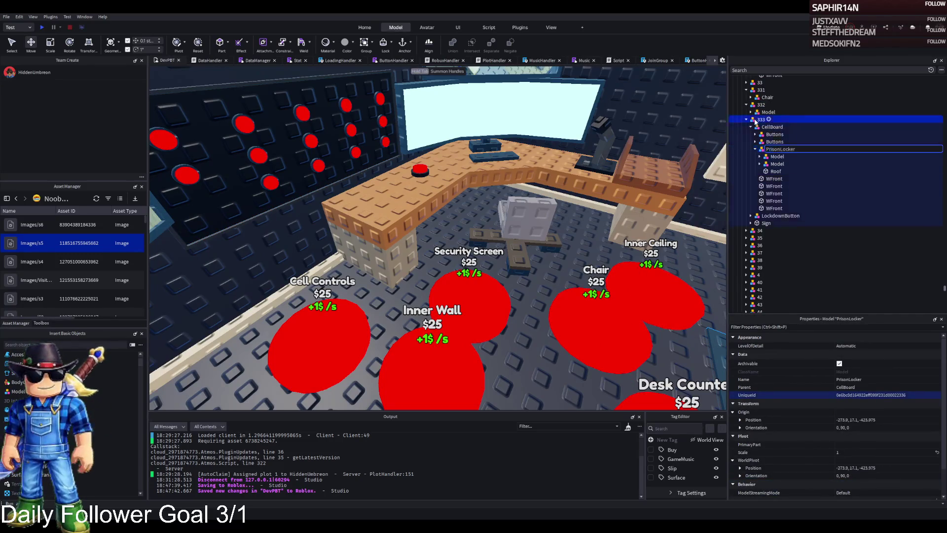
Duplicate 333 as 334, pull out the PrisonLocker, and paste LockdownButton into 334
key(ctrl+d)
key(F2)
text(334)
key(Return)
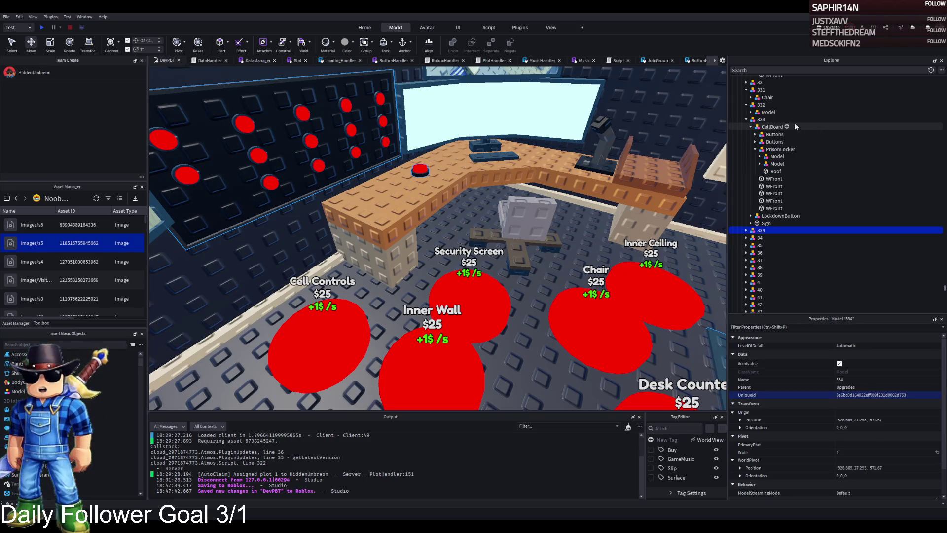
drag(779, 149, 774, 141)
click(779, 185)
key(ctrl+c)
click(768, 201)
key(ctrl+shift+v)
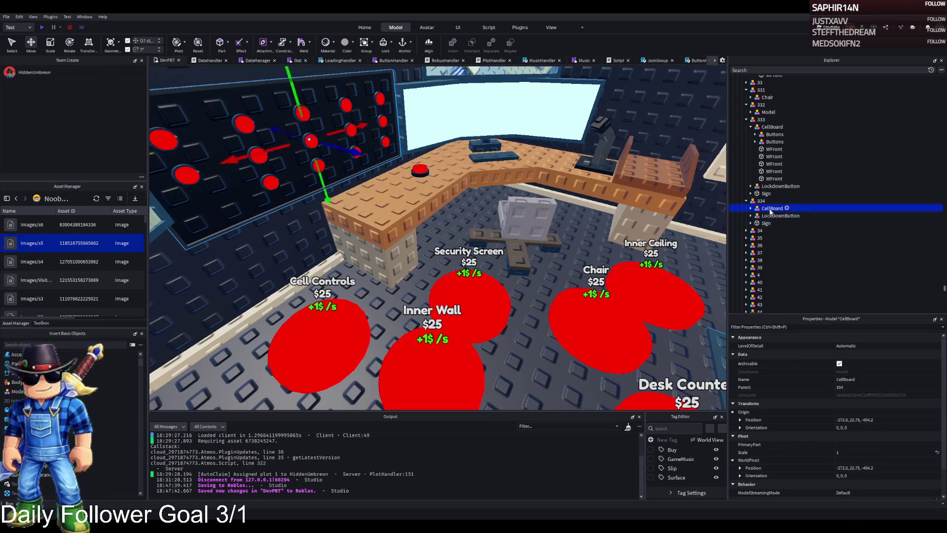
Delete the Sign from model 334, collapse it, and start a playtest with F5
click(766, 216)
key(Delete)
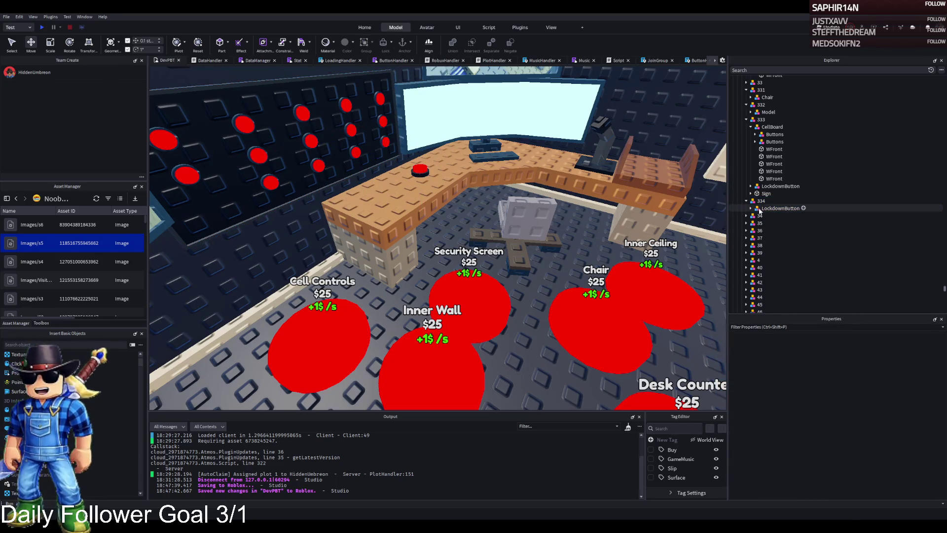
click(756, 201)
key(Left)
key(Left)
key(Left)
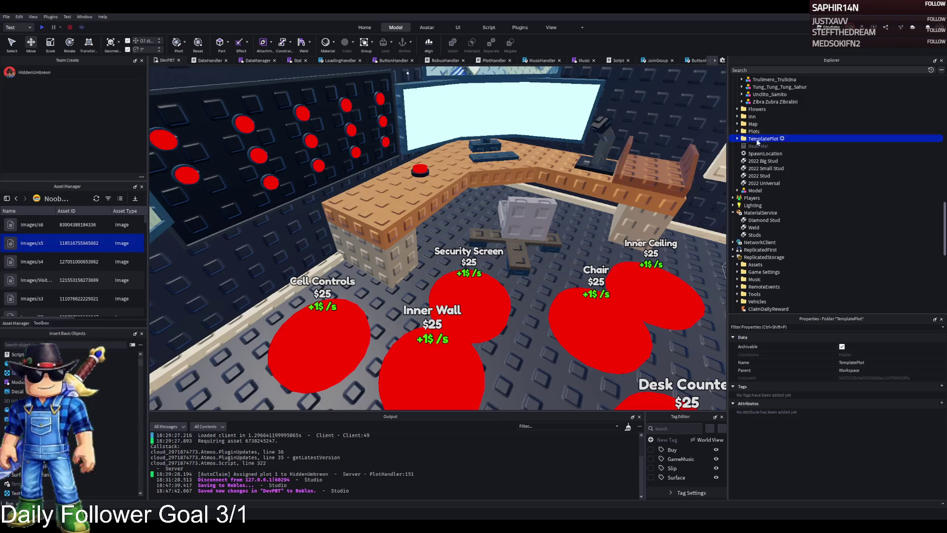
key(F5)
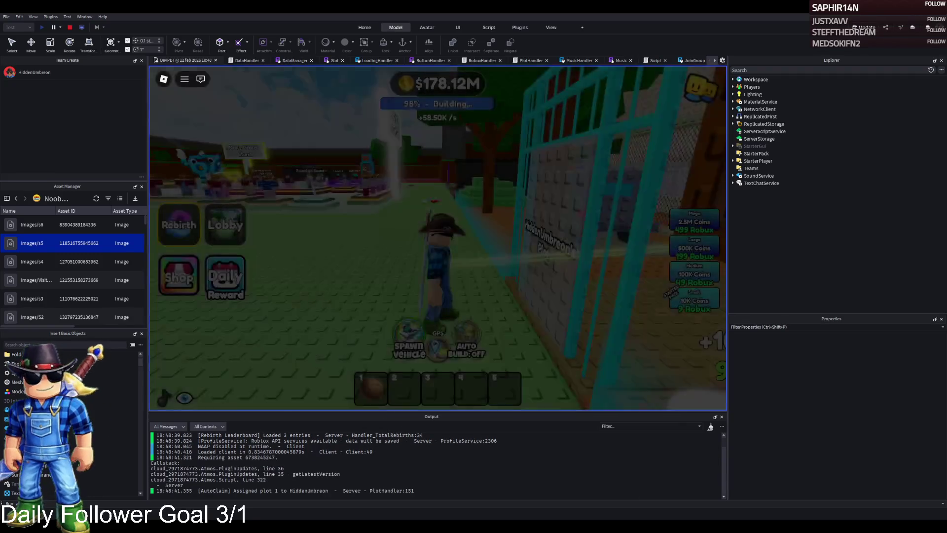
Walk the avatar into the security room, buy Security Screen, try Holding Station, then stop the playtest
key(w)
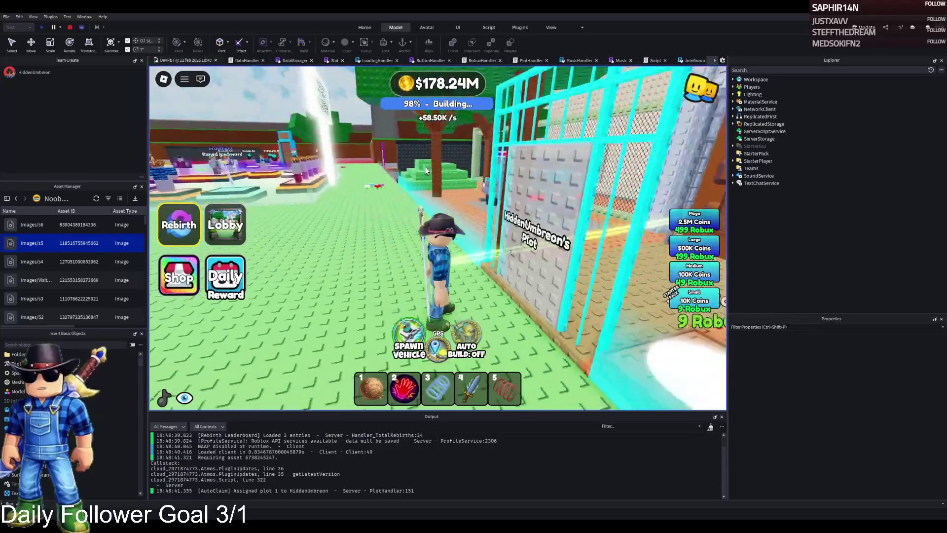
key(w)
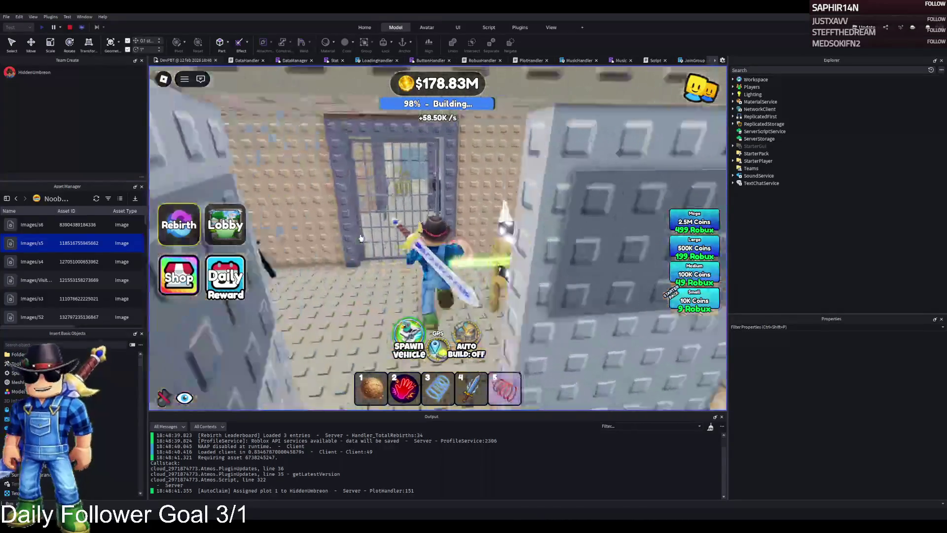
key(w)
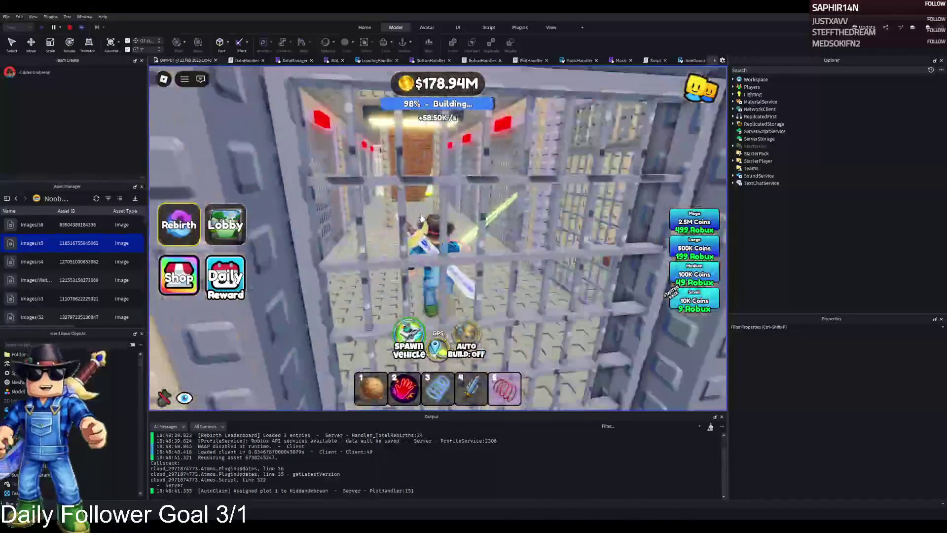
key(w)
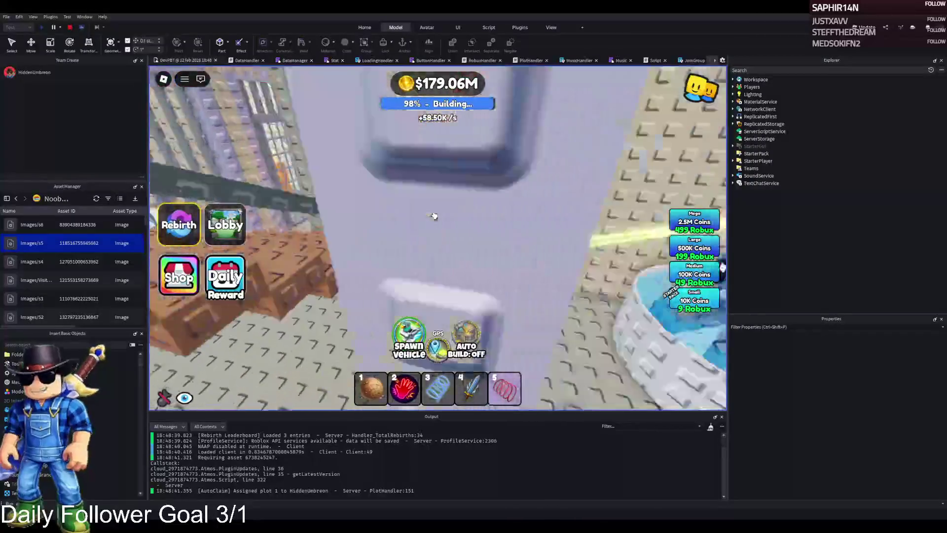
key(w)
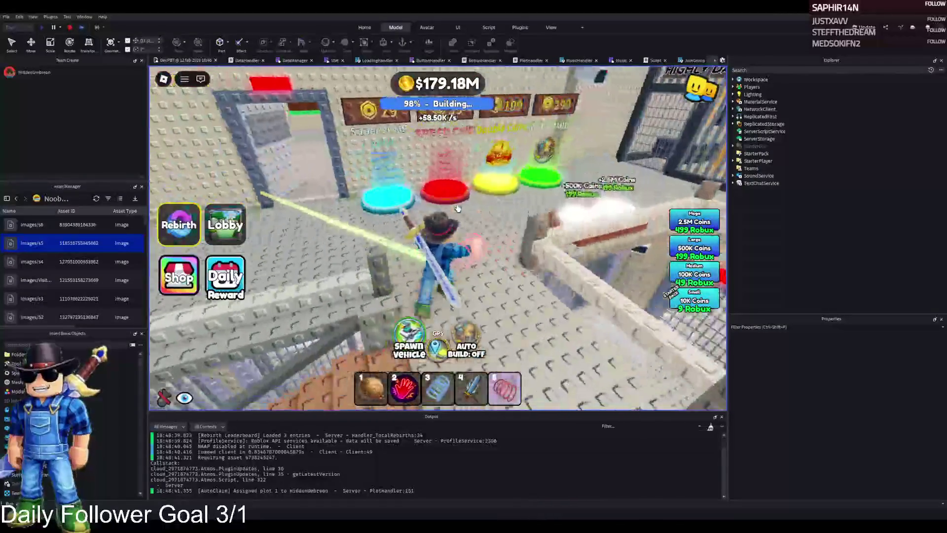
key(w)
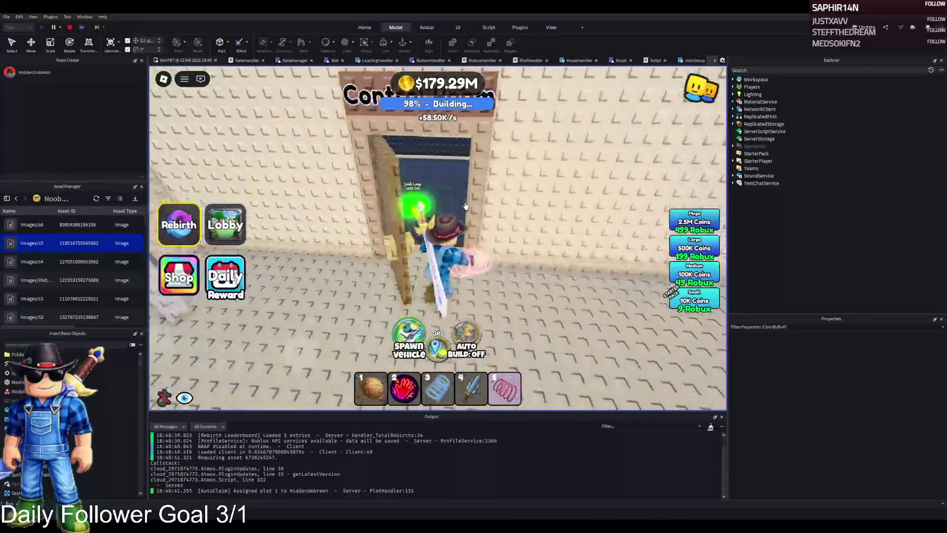
key(w)
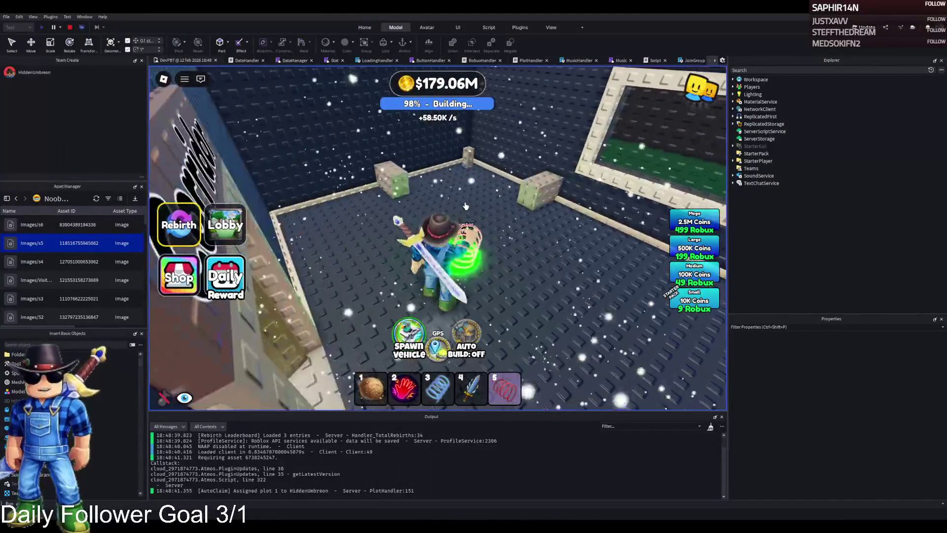
key(w)
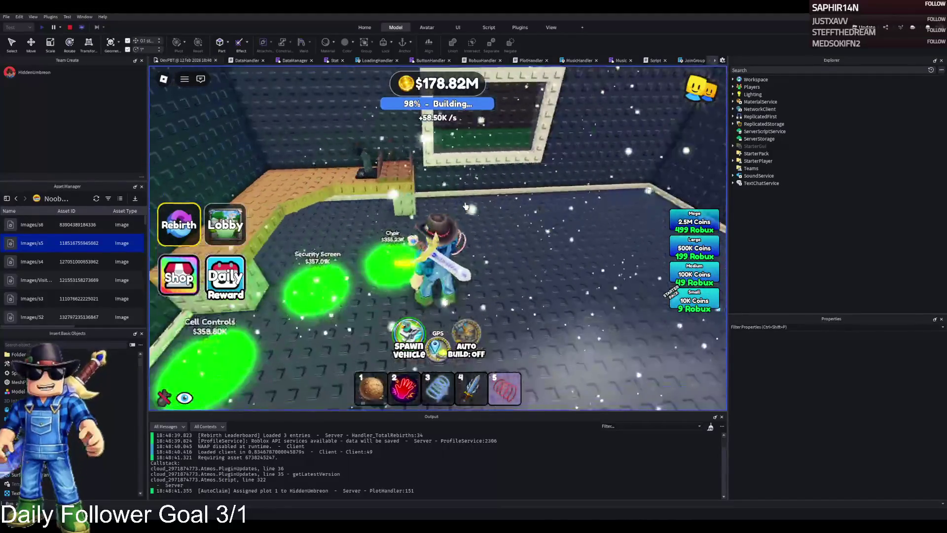
key(w)
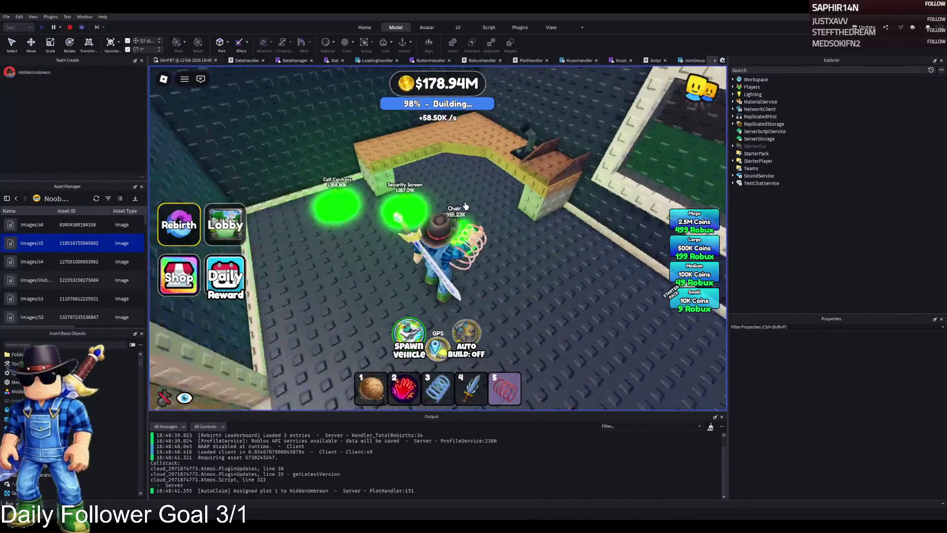
key(a)
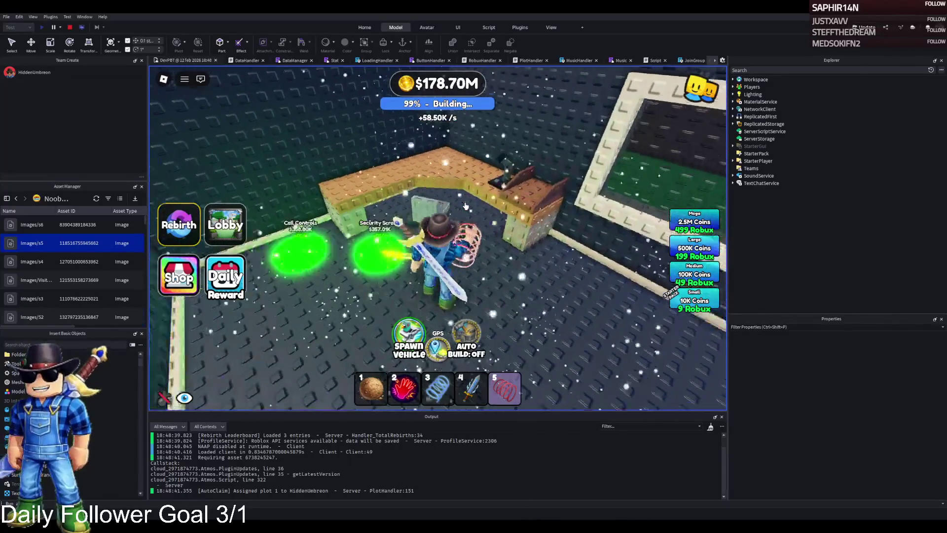
key(w)
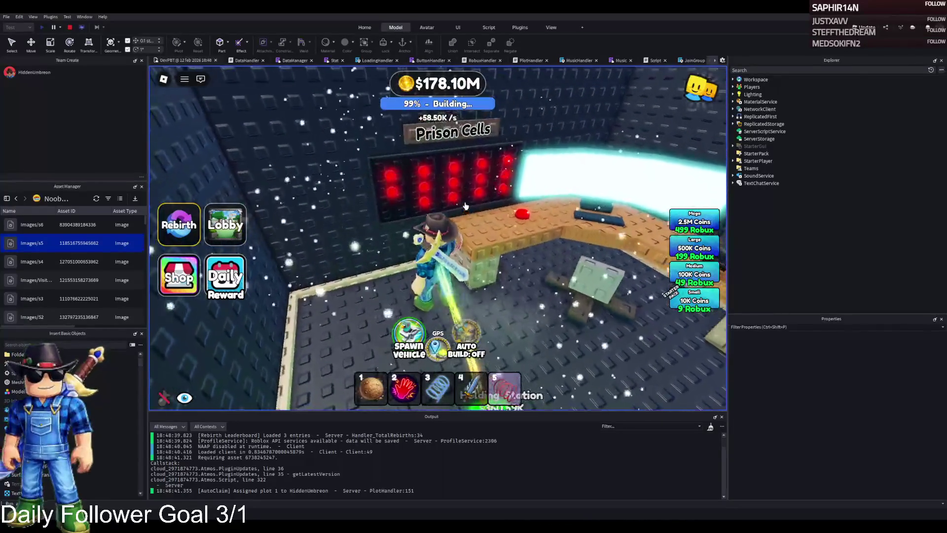
key(w)
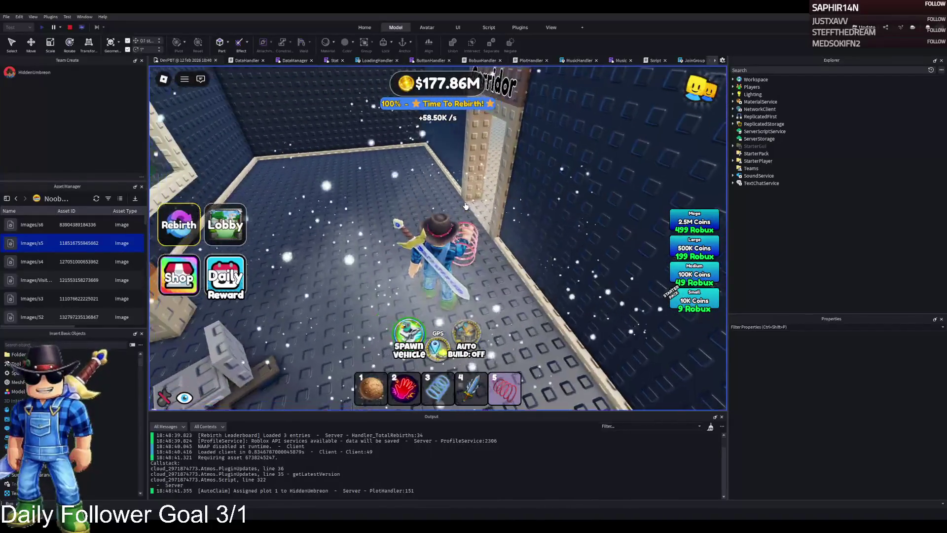
click(70, 28)
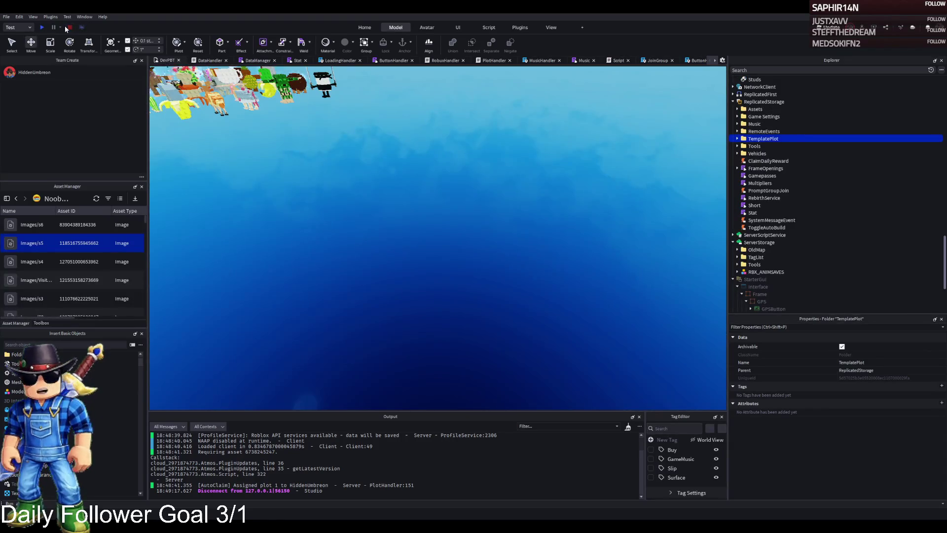
Bring the TemplatePlot into Workspace and frame upgrade 334's CellBoard in the view
key(ctrl+z)
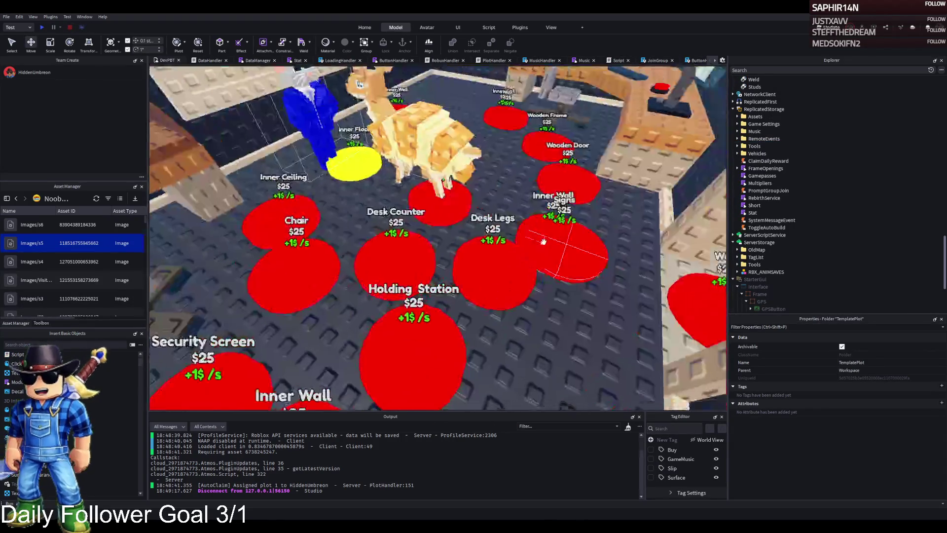
scroll(467, 164, up, 3)
click(506, 177)
click(618, 171)
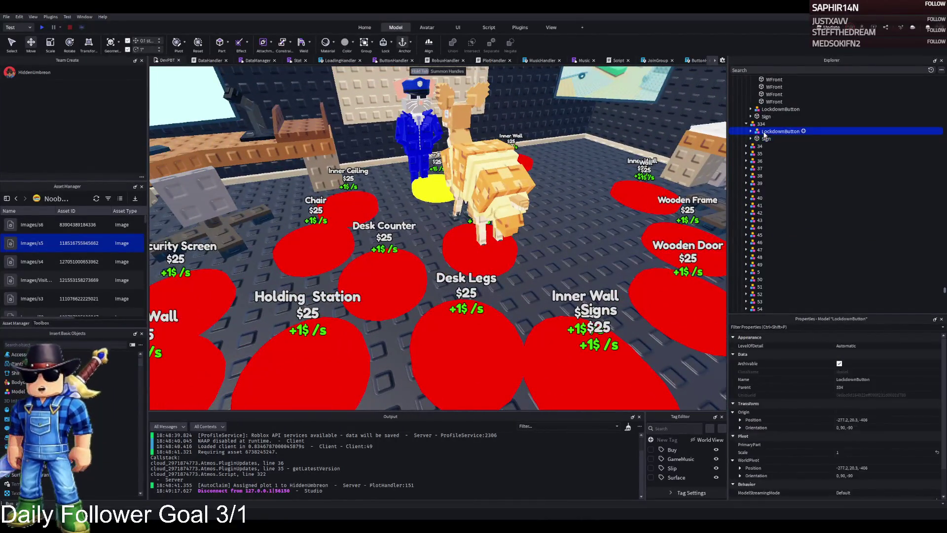
key(ctrl+z)
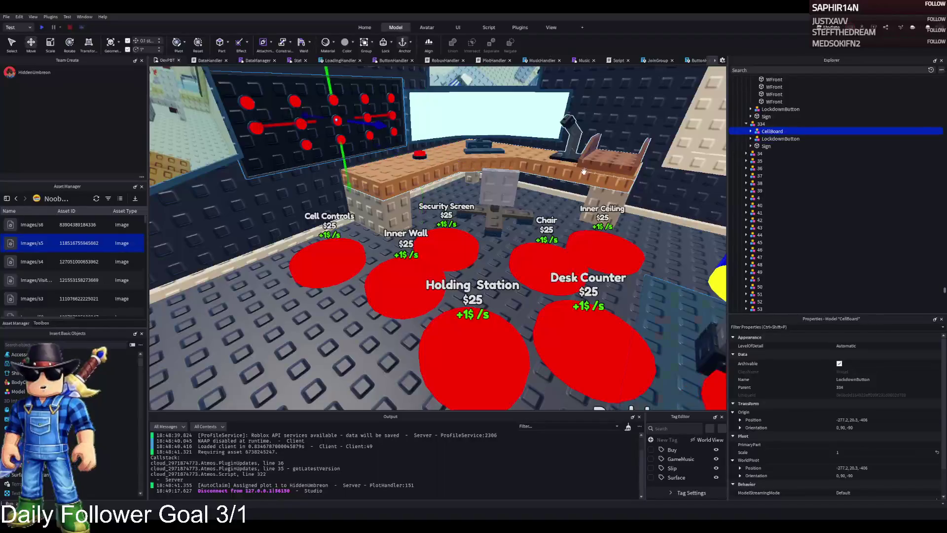
key(f)
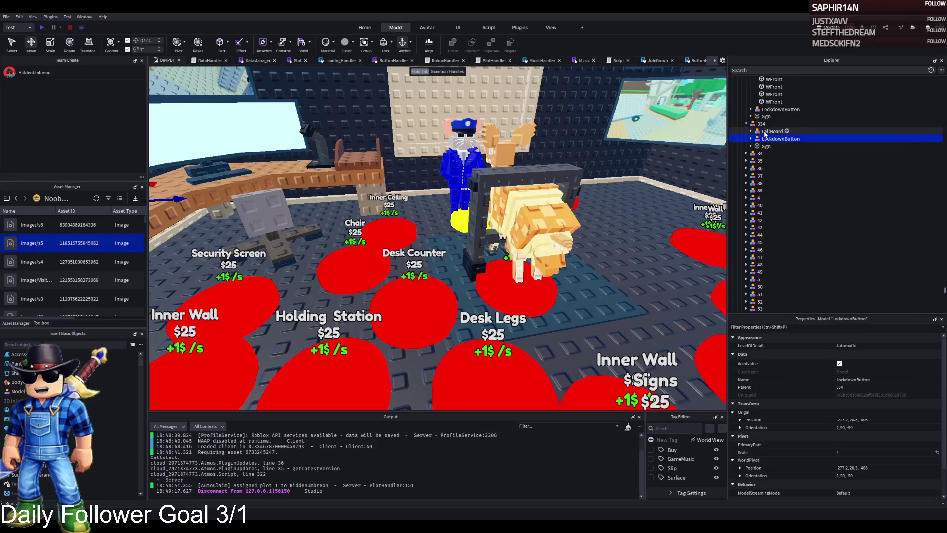
Delete the duplicate CellBoard from upgrade 333, leaving its LockdownButton
click(763, 140)
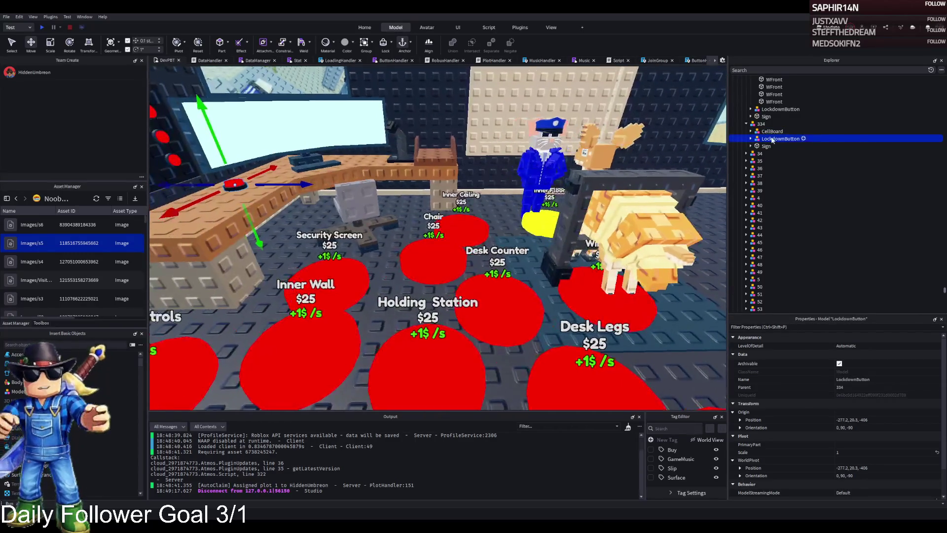
click(770, 132)
click(641, 173)
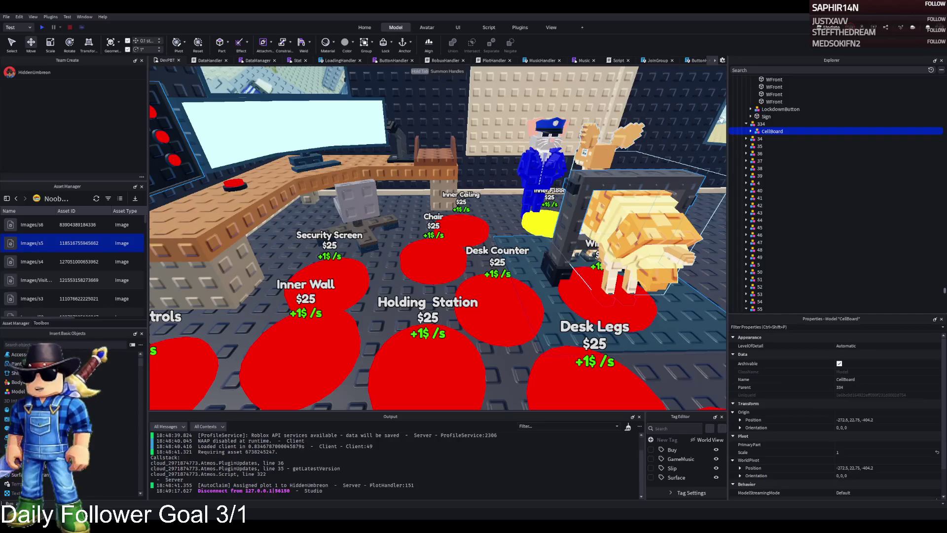
key(Left)
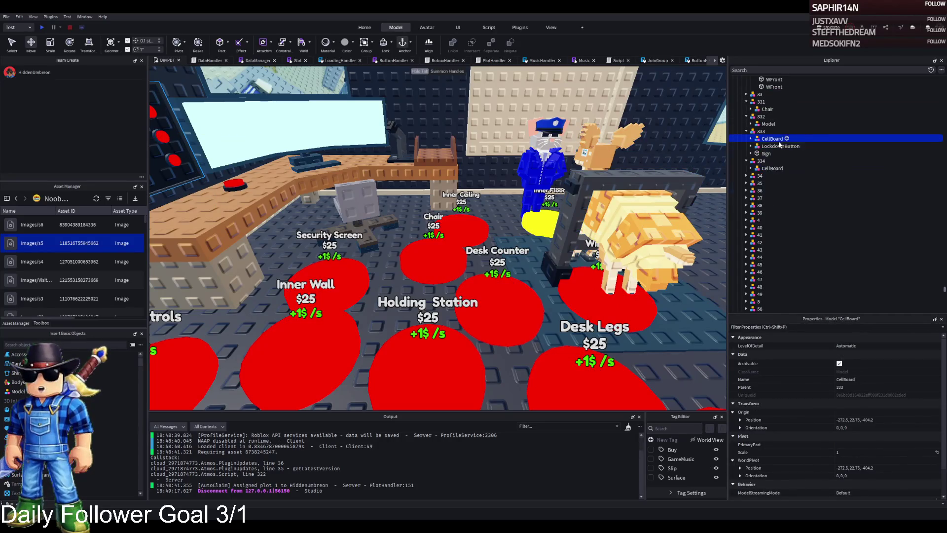
key(Delete)
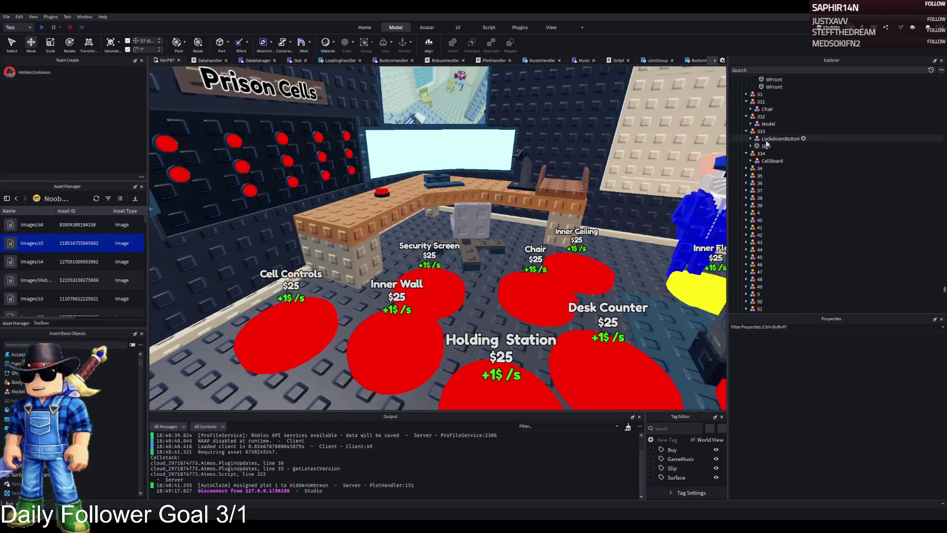
click(767, 139)
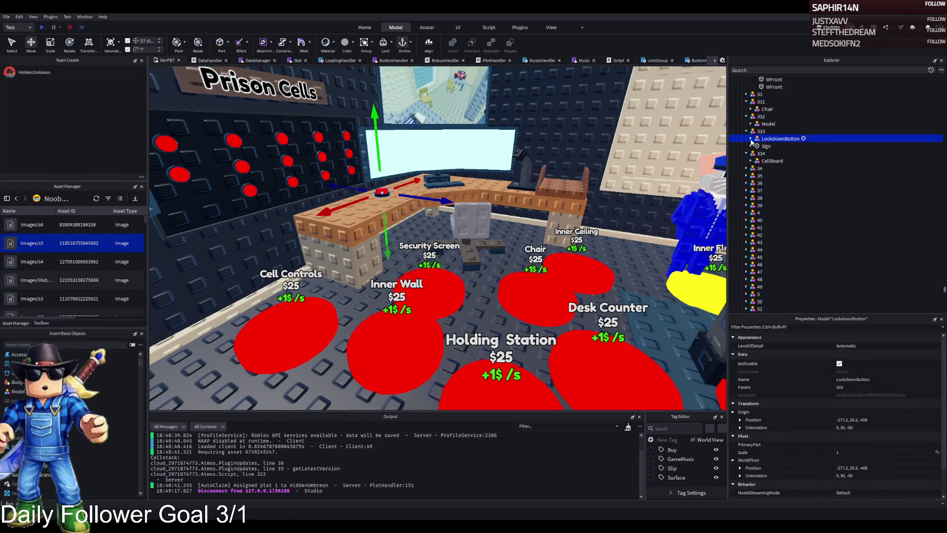
Drag upgrade 334's CellBoard into upgrade 333 alongside the LockdownButton, leaving 334 with only the PrisonLocker
click(760, 153)
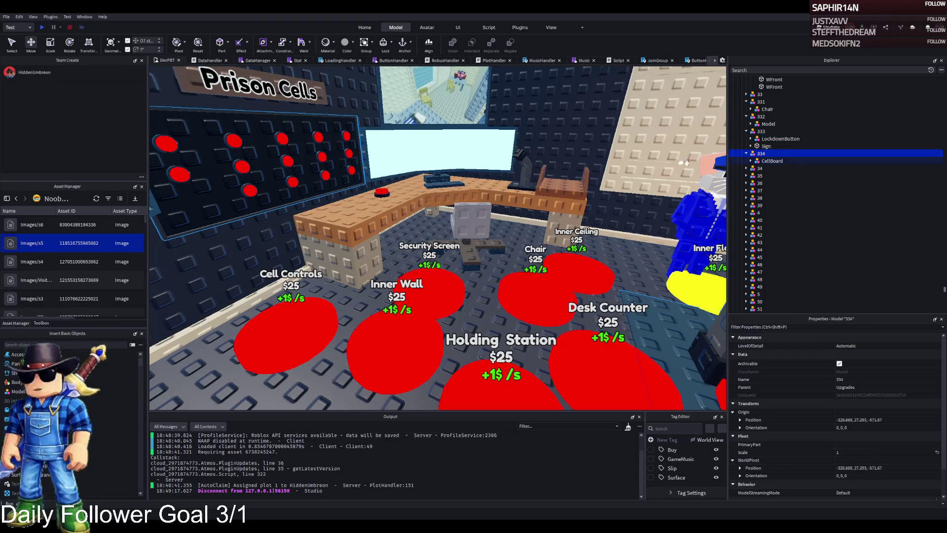
click(750, 161)
click(773, 183)
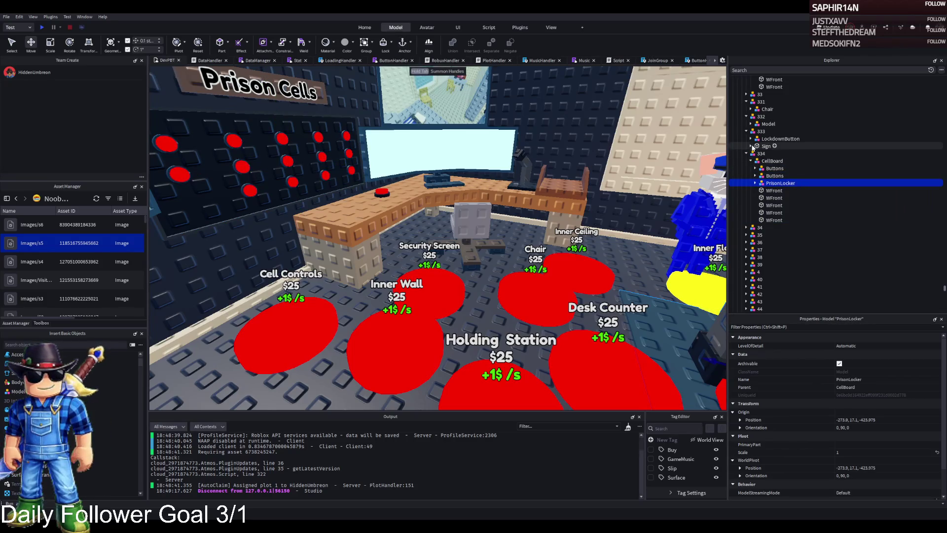
drag(769, 162, 778, 137)
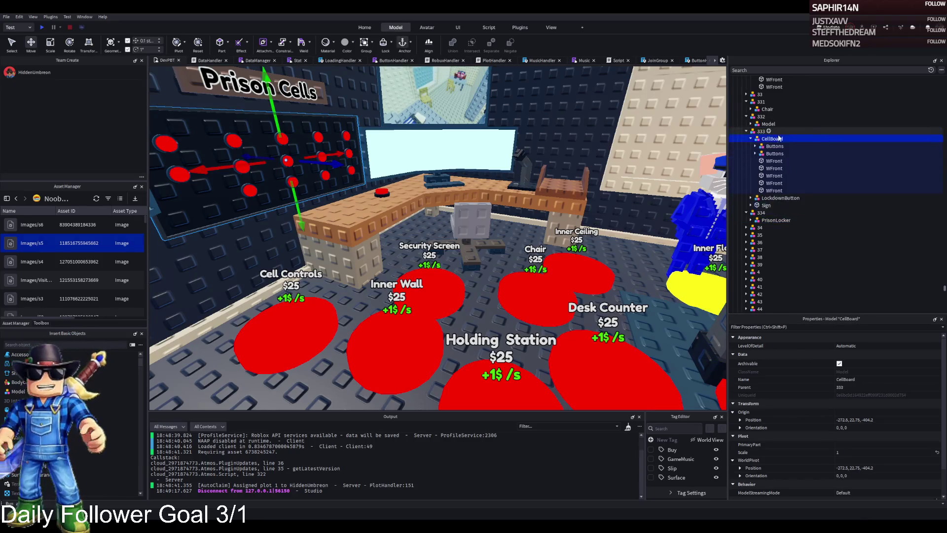
click(751, 139)
click(770, 146)
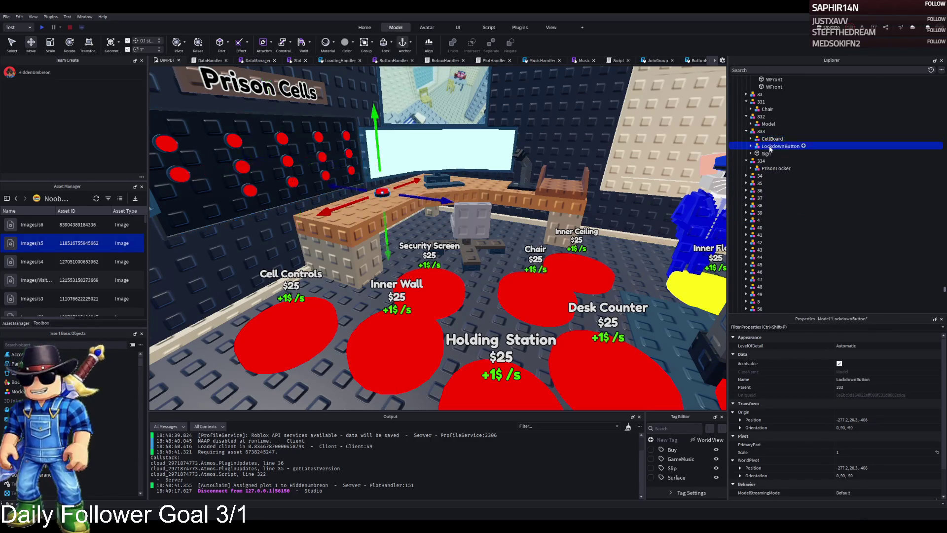
key(f)
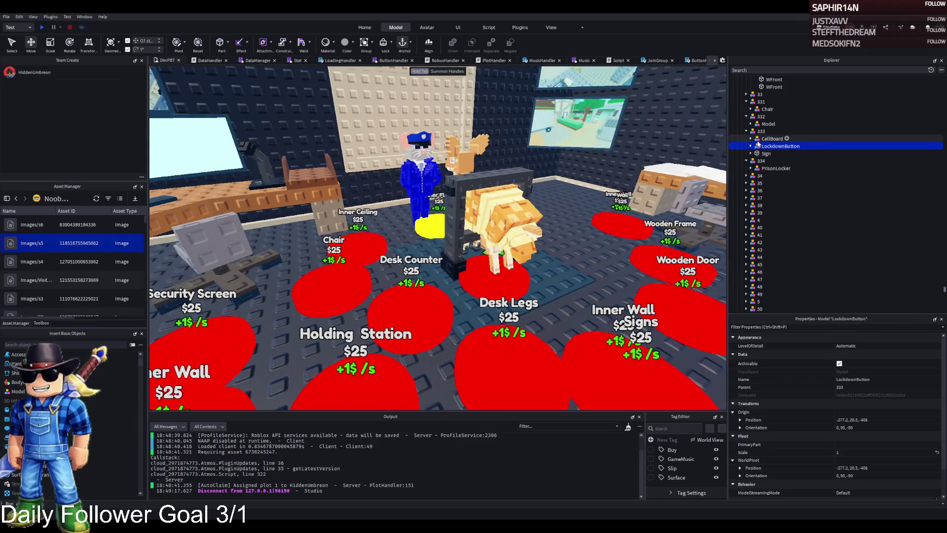
Move the collapsed TemplatePlot back into ReplicatedStorage and start a playtest
scroll(791, 170, down, 10)
click(763, 139)
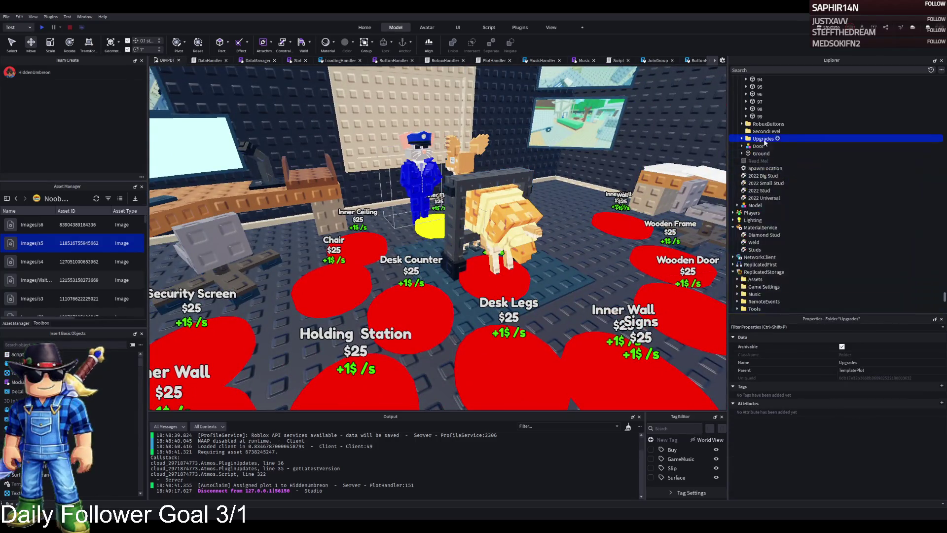
key(Left)
key(Left)
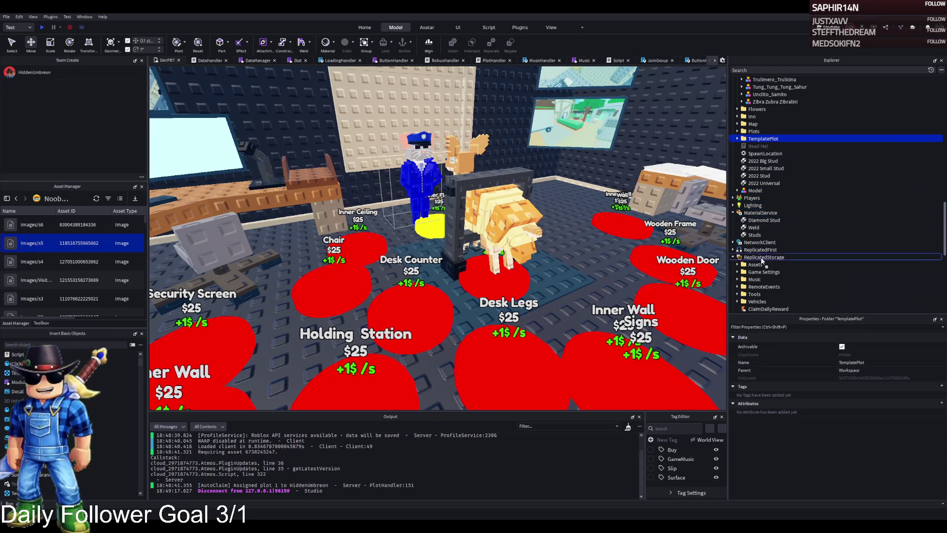
drag(762, 261, 763, 258)
key(F5)
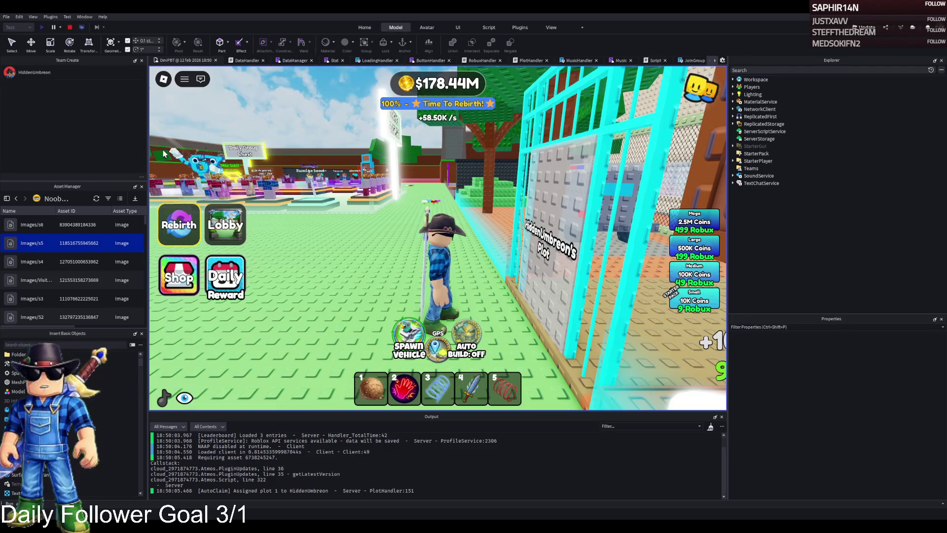
Walk the avatar through the jail door, corridor and Prison Cells to the Control Room, equipping the sword
key(d)
key(w)
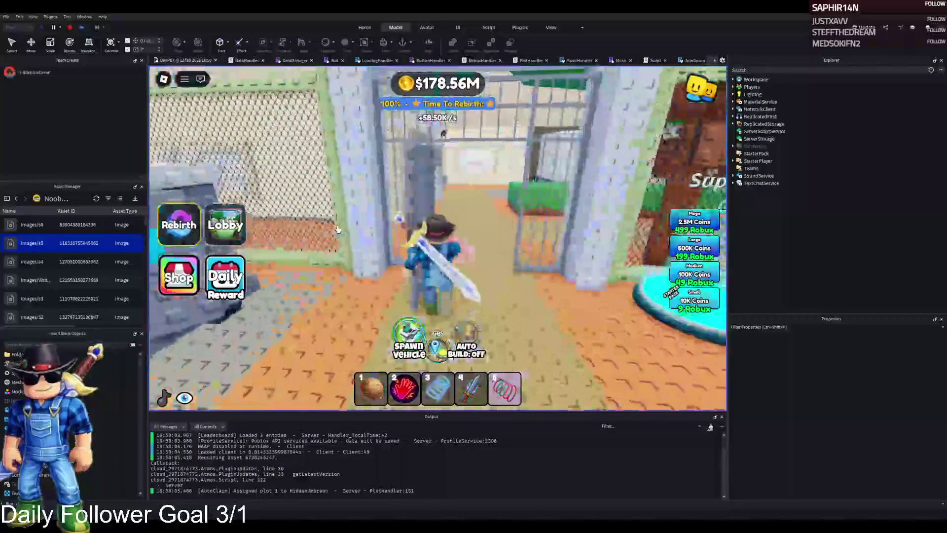
key(w)
key(4)
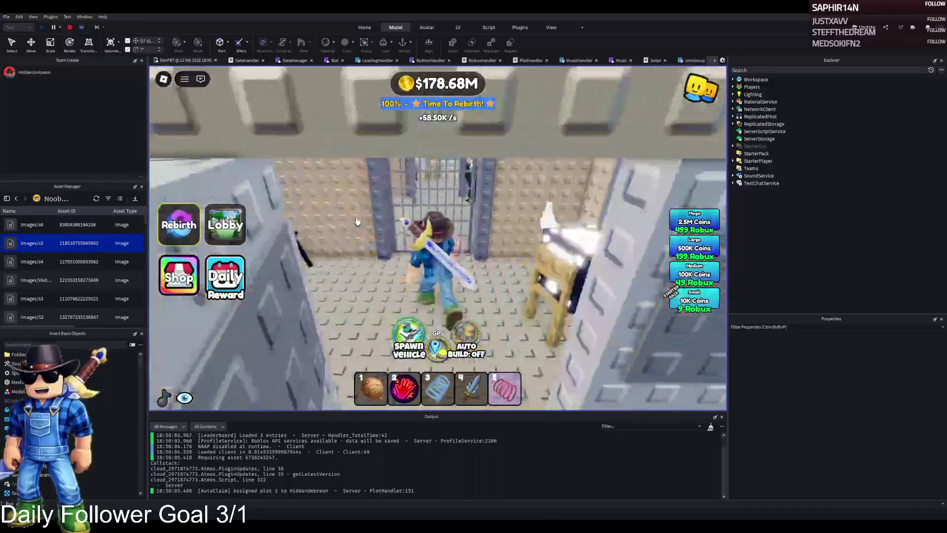
key(w)
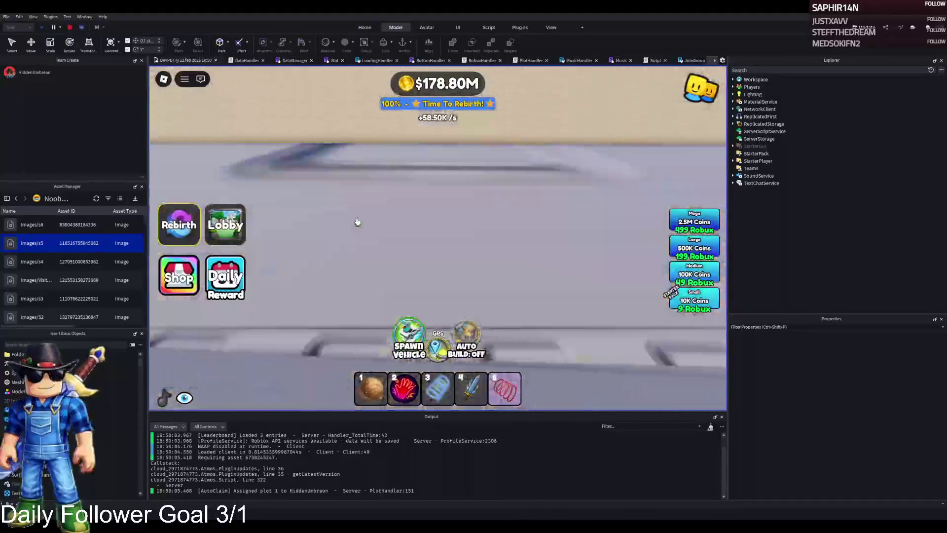
key(w)
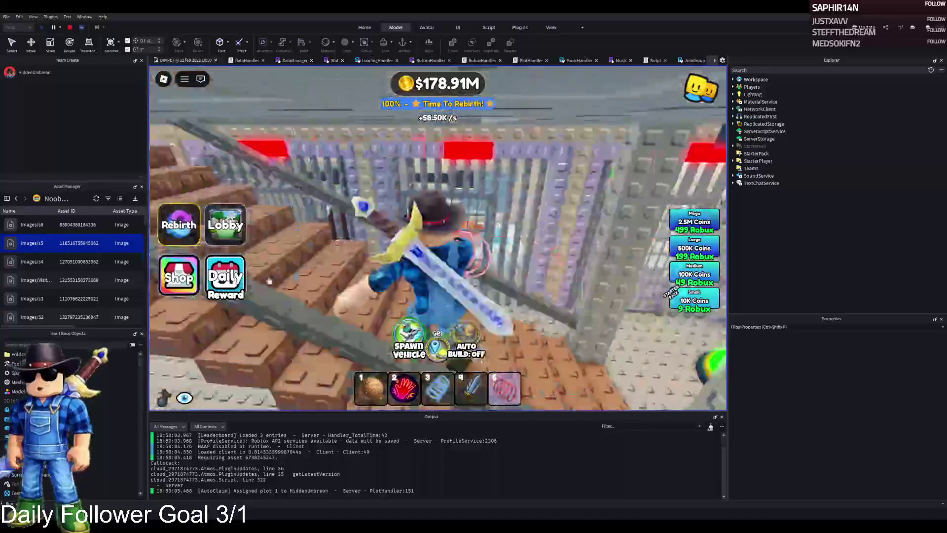
key(w)
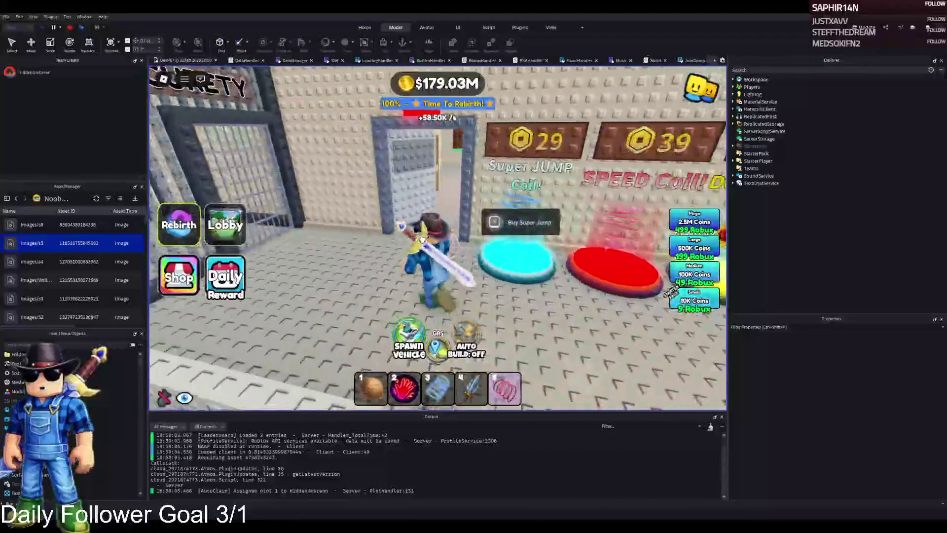
key(w)
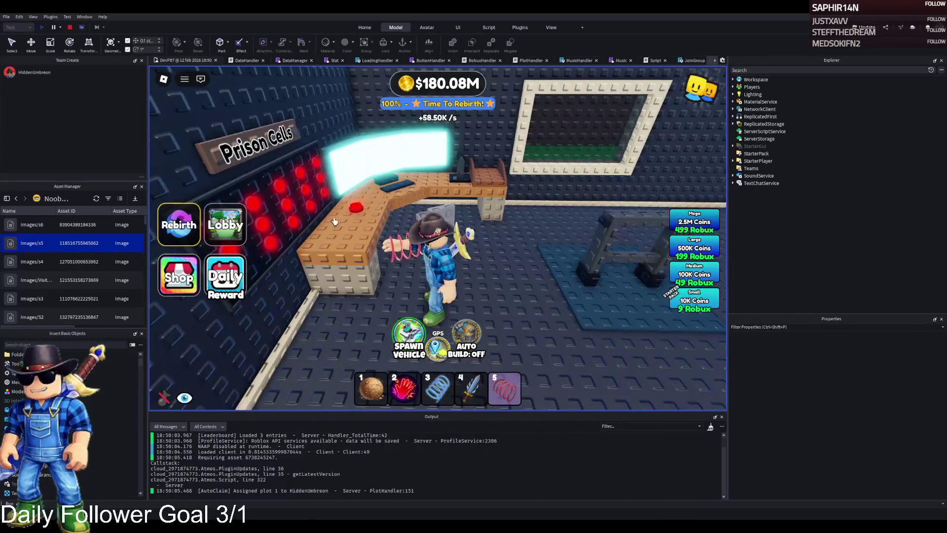
key(w)
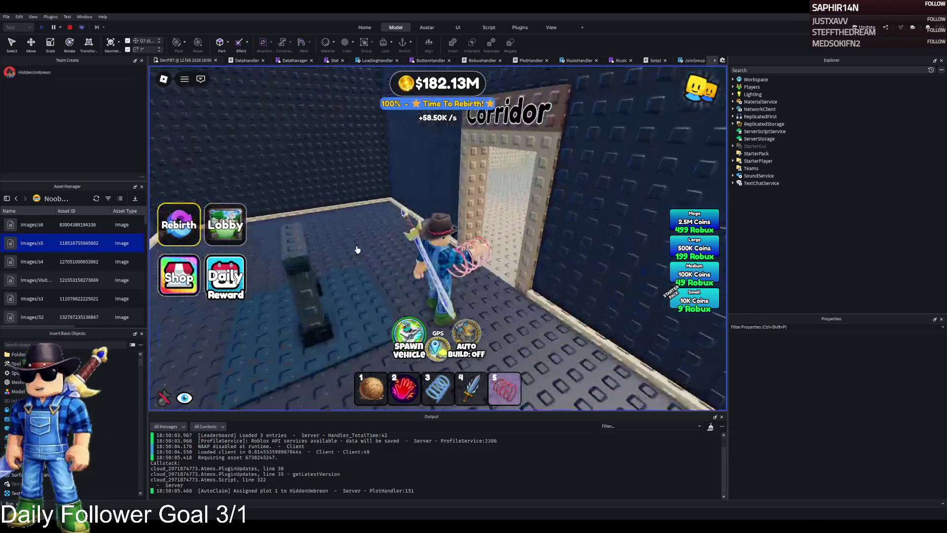
key(w)
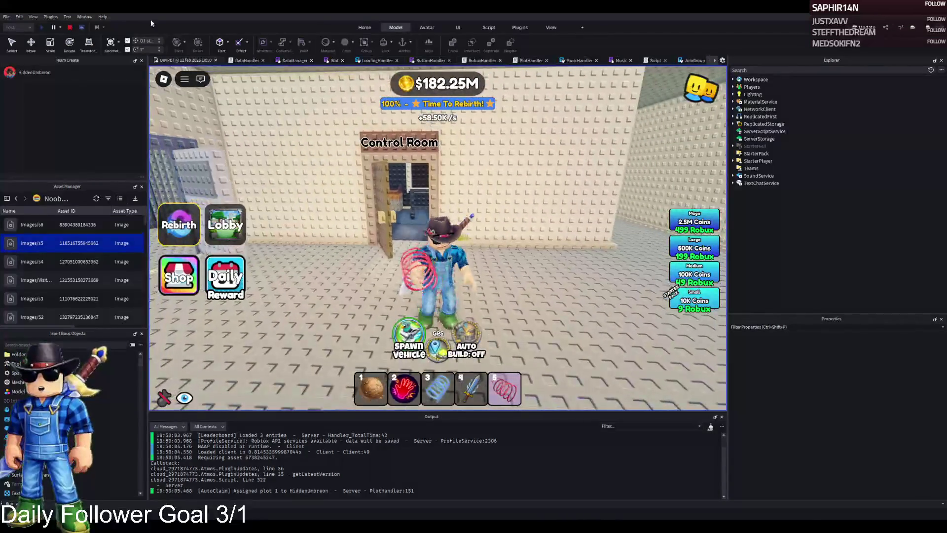
key(4)
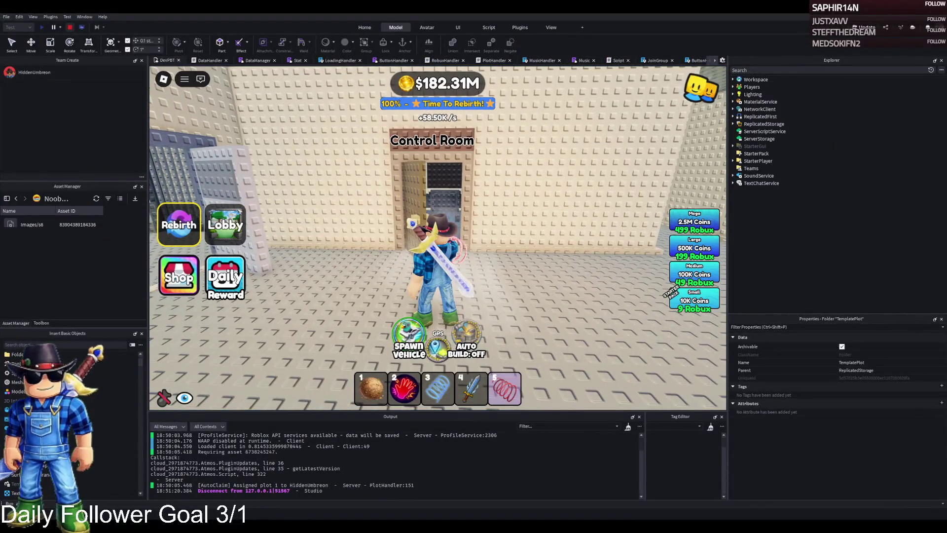